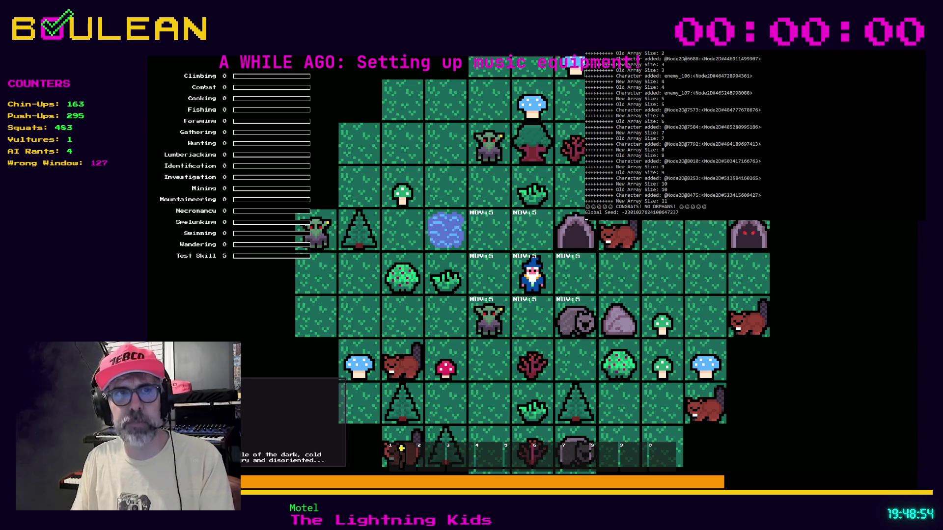
Stop the running game and switch to the browser's chat channel.
{"action": "key", "text": "Escape"}
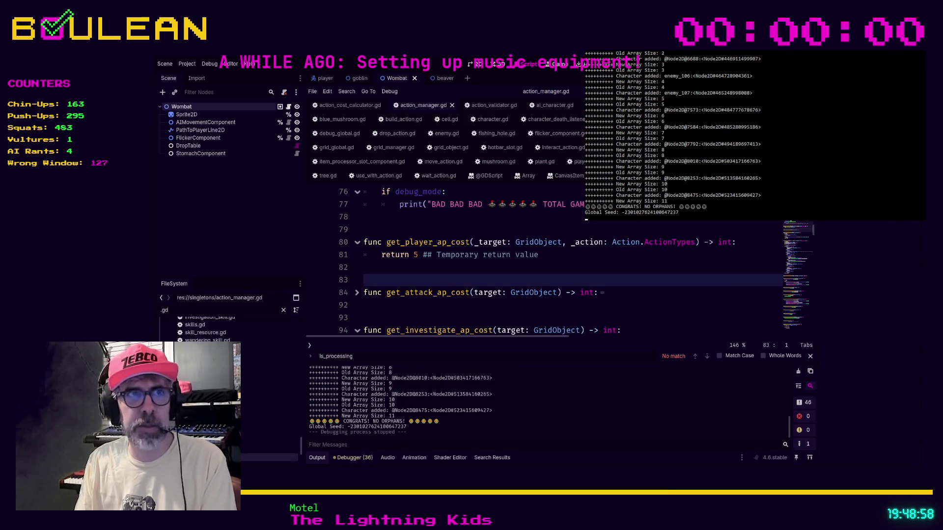
{"action": "key", "text": "alt+Tab"}
{"action": "left_click", "coordinate": [284, 101]}
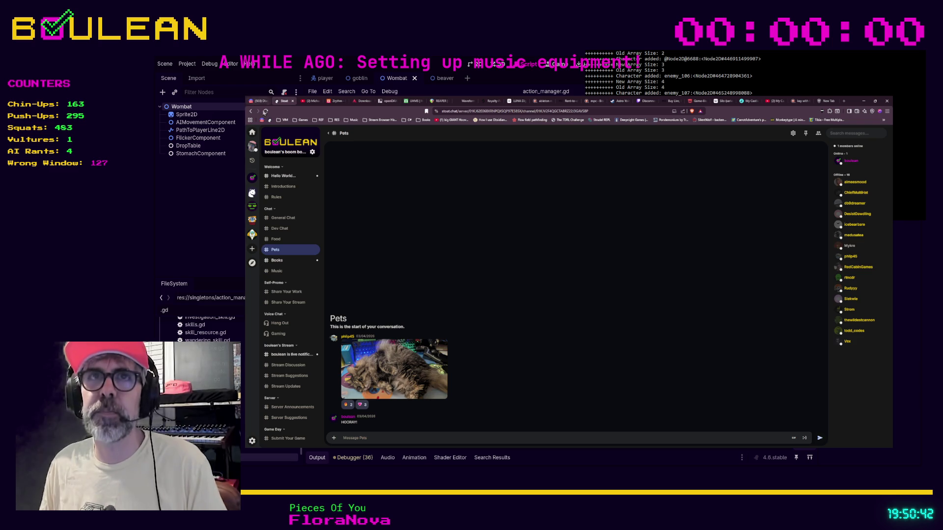
View the pigeon photo full-size in Discord's pets-pets-and-misc-animals channel, zooming in and back out.
{"action": "left_click", "coordinate": [258, 101]}
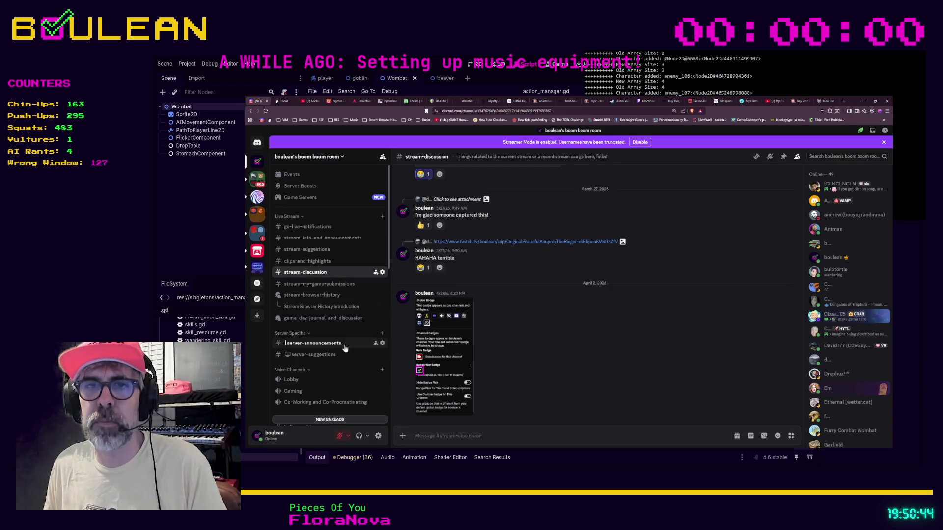
{"action": "scroll", "coordinate": [345, 348], "scroll_direction": "down", "scroll_amount": 1}
{"action": "scroll", "coordinate": [344, 348], "scroll_direction": "down", "scroll_amount": 2}
{"action": "scroll", "coordinate": [344, 347], "scroll_direction": "down", "scroll_amount": 1}
{"action": "scroll", "coordinate": [344, 348], "scroll_direction": "down", "scroll_amount": 1}
{"action": "scroll", "coordinate": [344, 348], "scroll_direction": "down", "scroll_amount": 1}
{"action": "left_click", "coordinate": [344, 314]}
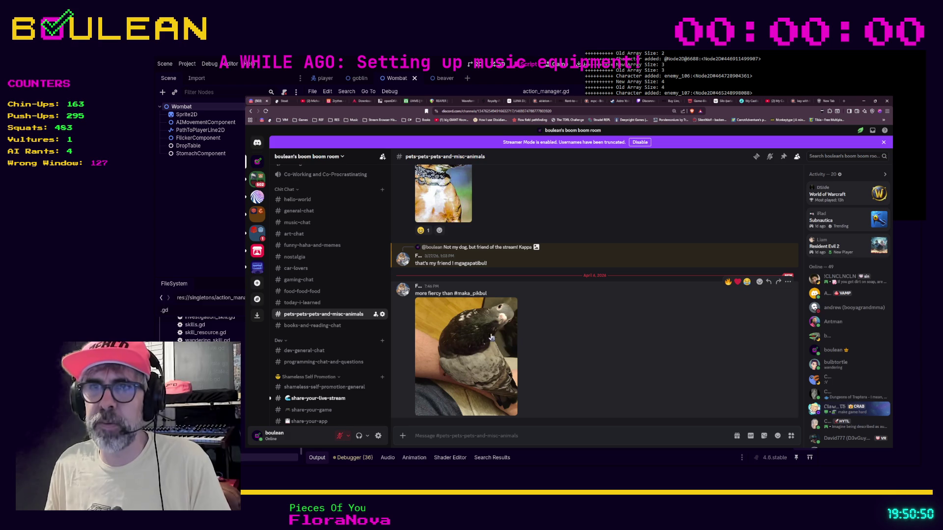
{"action": "left_click", "coordinate": [478, 326]}
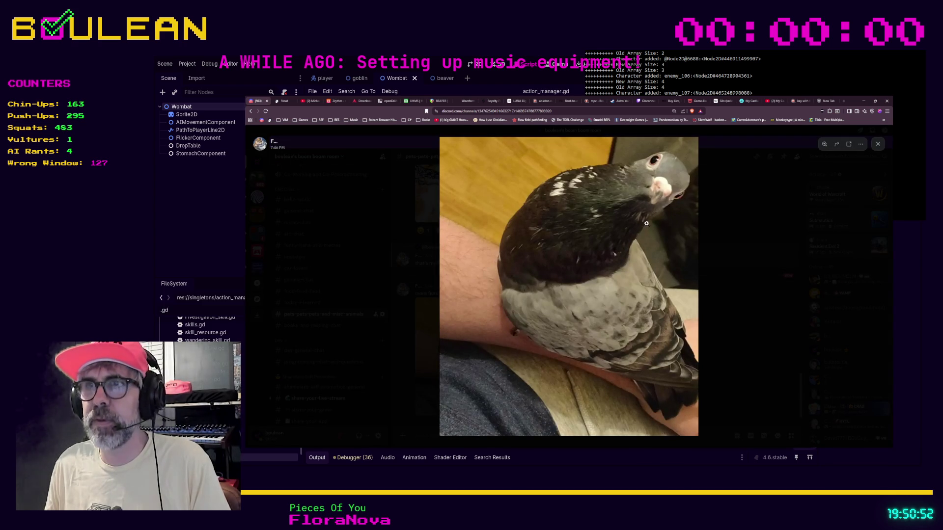
{"action": "left_click", "coordinate": [650, 199]}
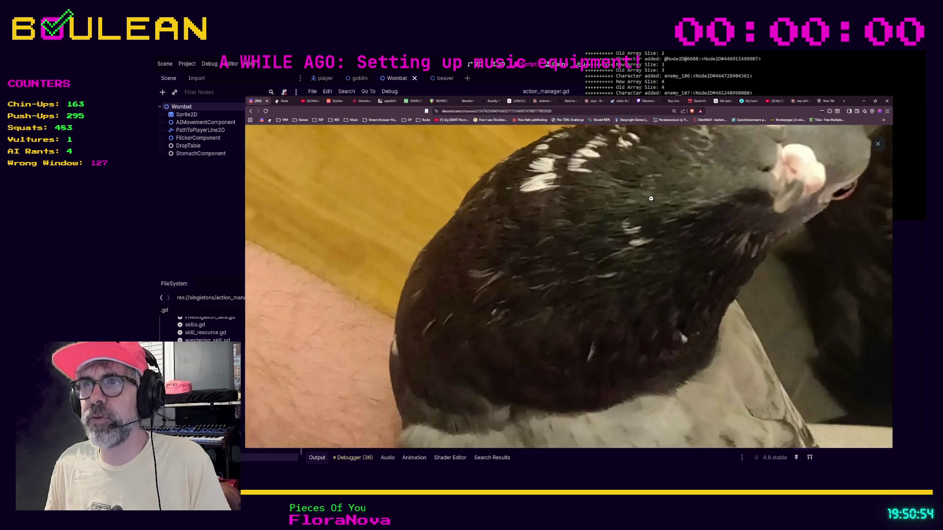
{"action": "left_click", "coordinate": [737, 339]}
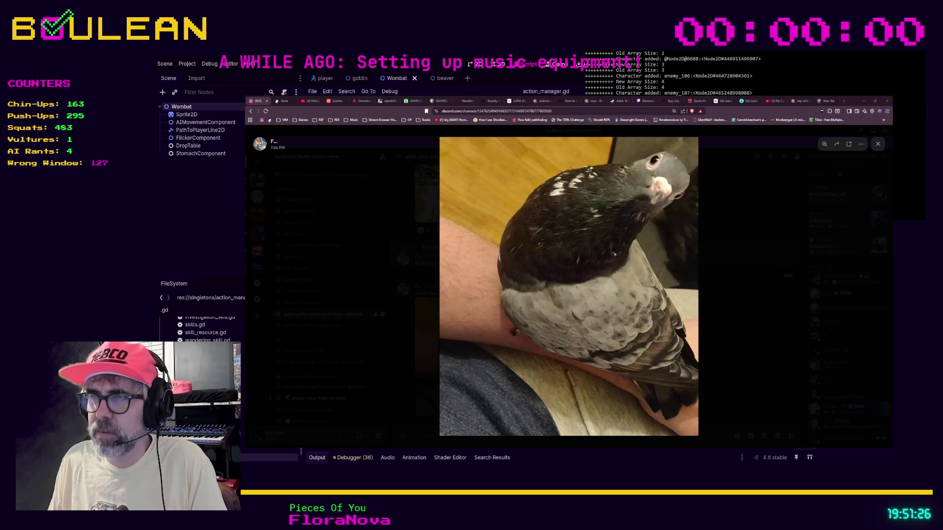
{"action": "left_click", "coordinate": [740, 330]}
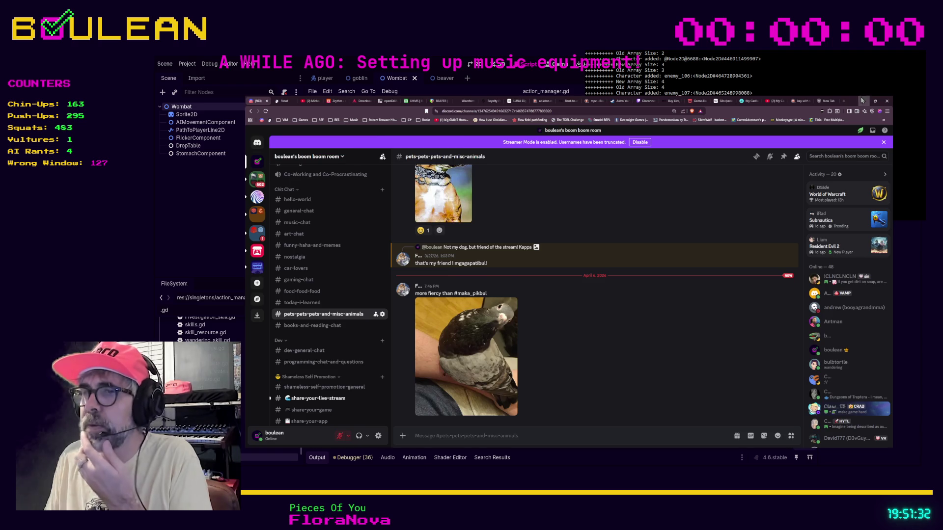
Hide the browser and return to the action manager script in Godot.
{"action": "left_click", "coordinate": [862, 101]}
{"action": "left_click", "coordinate": [572, 318]}
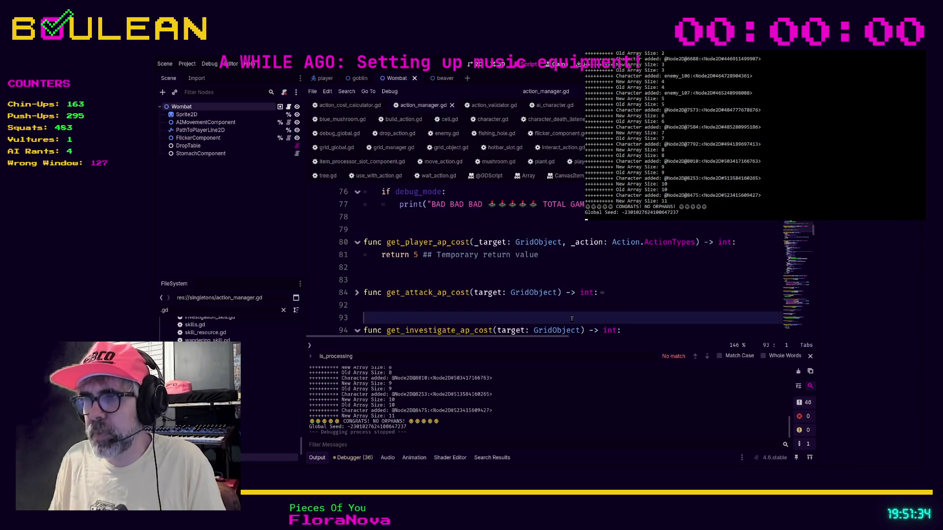
Jump from the debugger's first warning to debug_global.gd and comment out the toggle_player_state_indicator signal.
{"action": "left_click", "coordinate": [520, 306]}
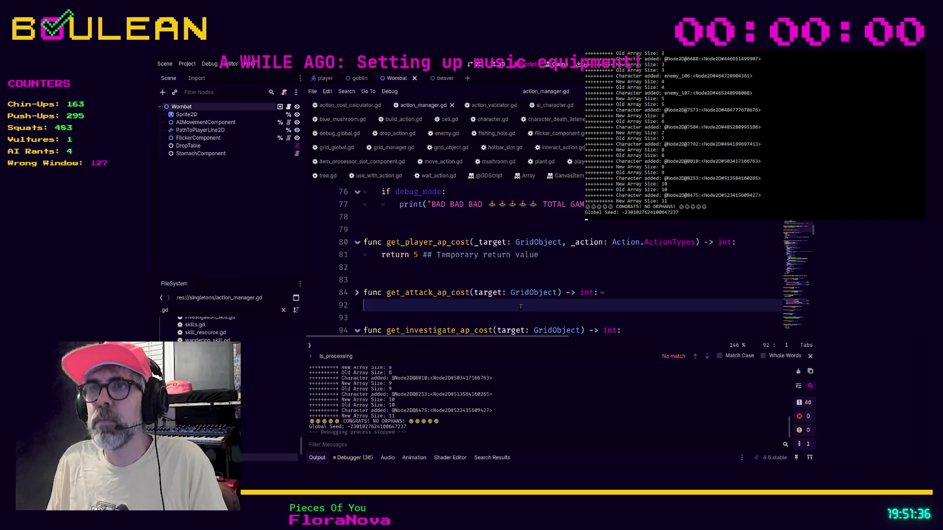
{"action": "scroll", "coordinate": [240, 385], "scroll_direction": "up", "scroll_amount": 5}
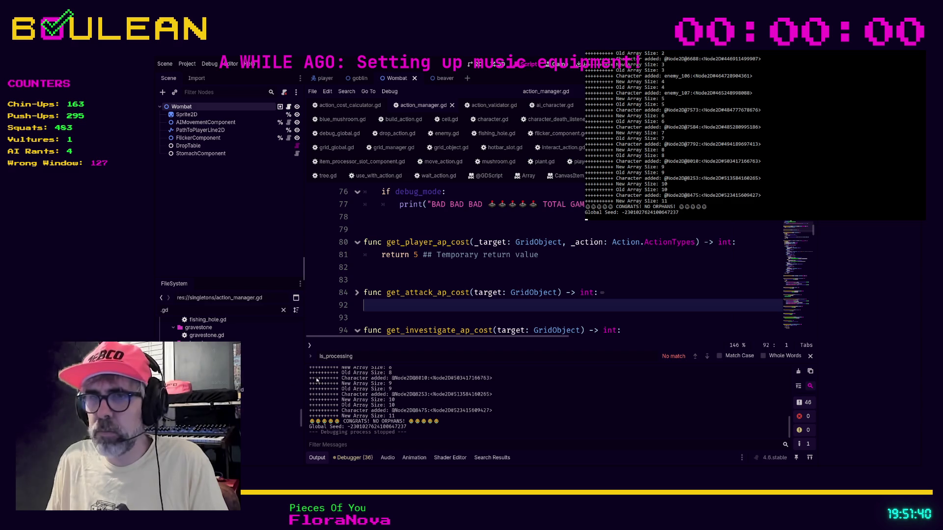
{"action": "left_click", "coordinate": [352, 458]}
{"action": "left_click", "coordinate": [366, 364]}
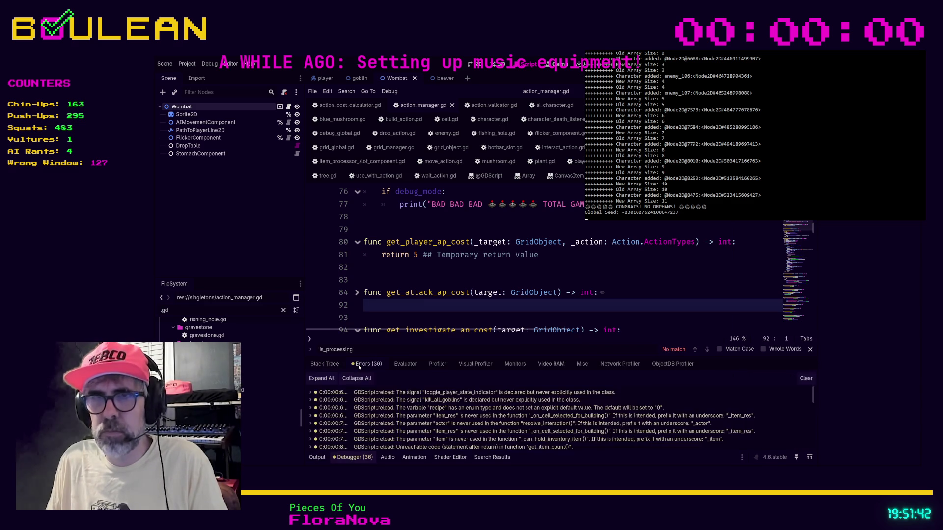
{"action": "left_click", "coordinate": [376, 393]}
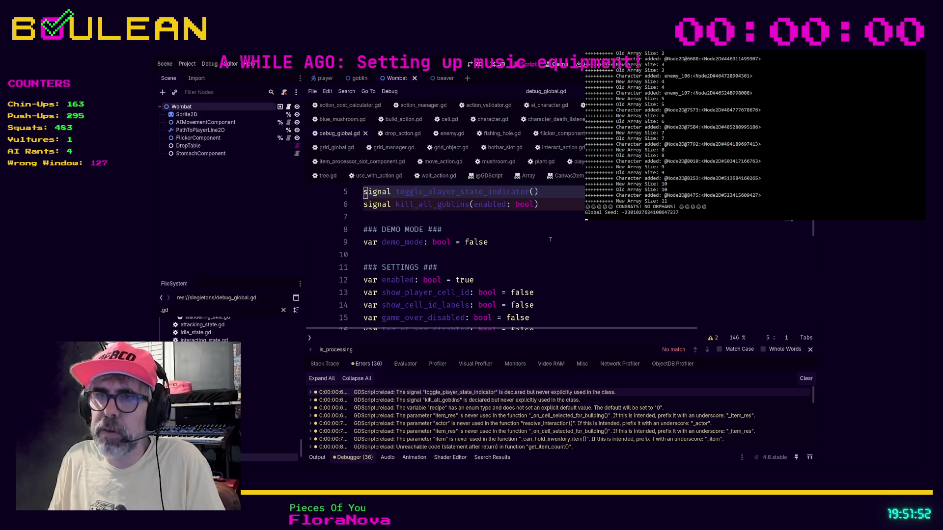
{"action": "left_click", "coordinate": [552, 193]}
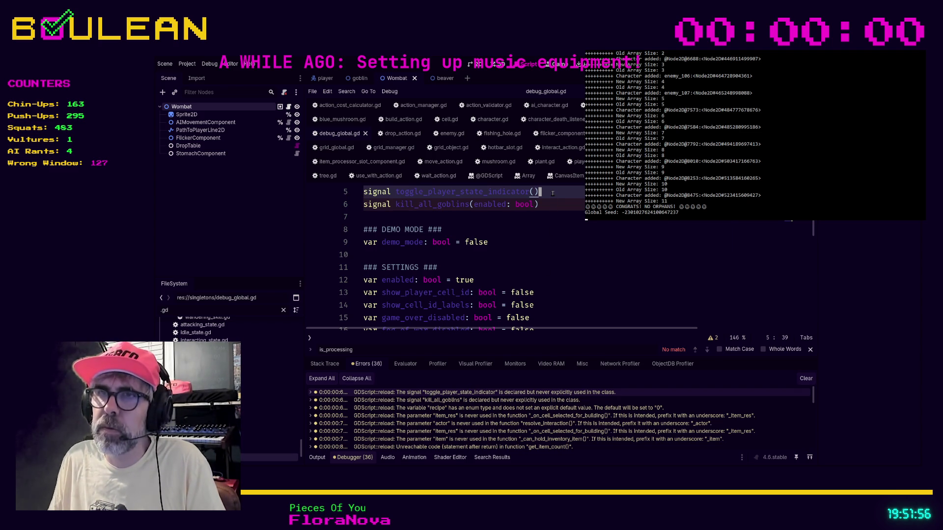
{"action": "key", "text": "ctrl+k"}
Jump to the kill_all_goblins warning and comment out that unused signal too.
{"action": "left_click", "coordinate": [608, 237]}
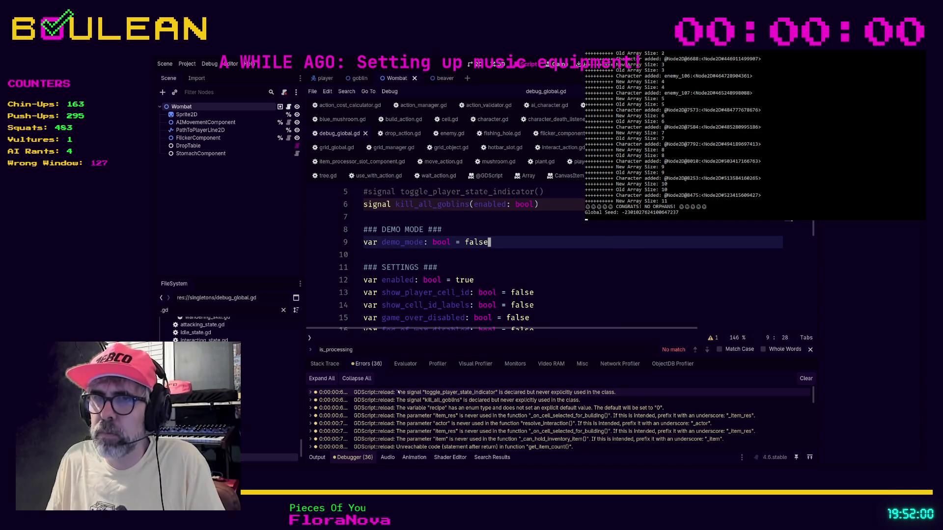
{"action": "double_click", "coordinate": [571, 392]}
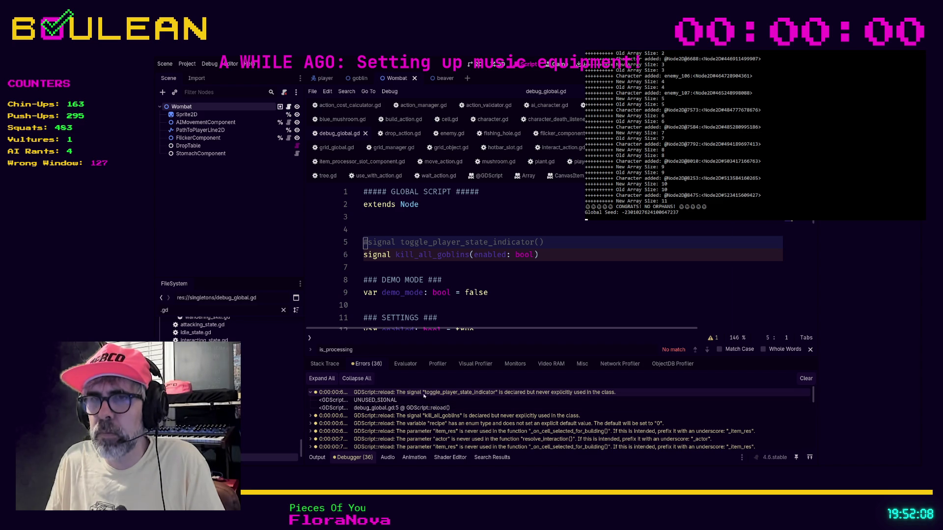
{"action": "left_click", "coordinate": [312, 393]}
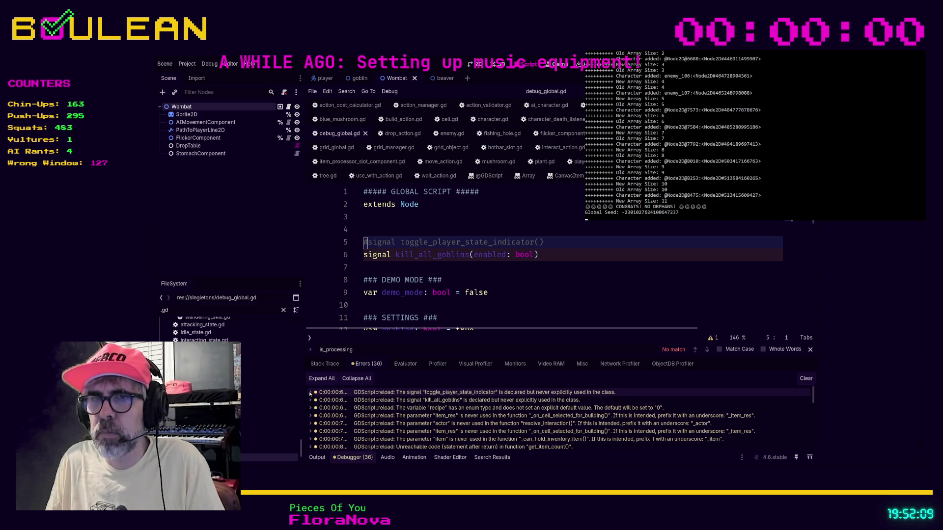
{"action": "left_click", "coordinate": [562, 265]}
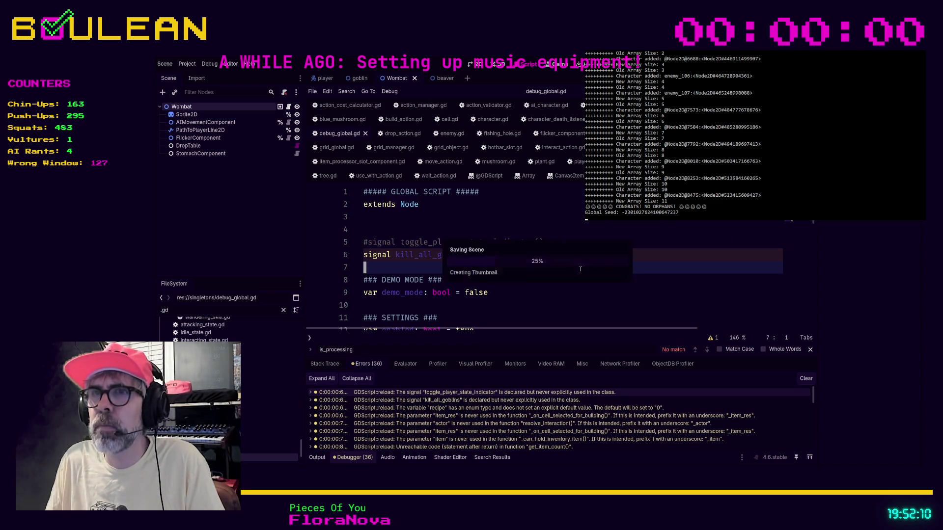
{"action": "double_click", "coordinate": [443, 401]}
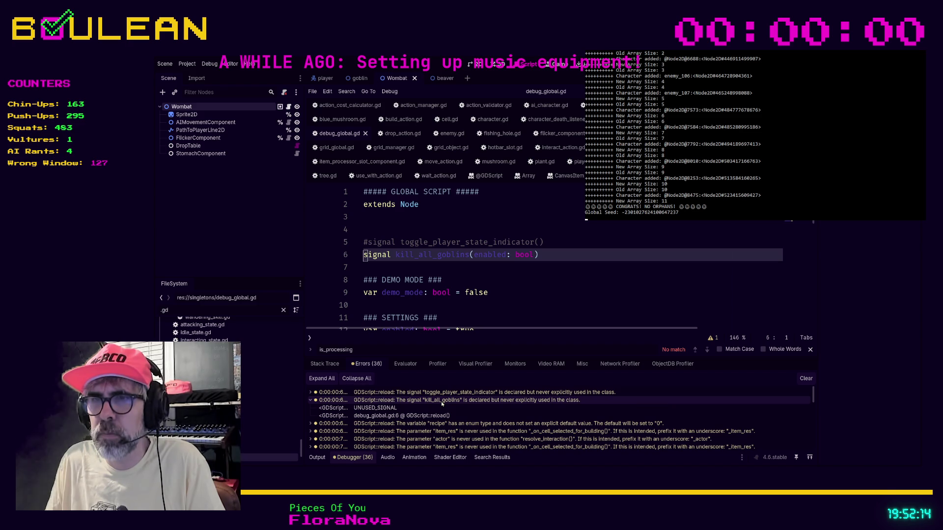
{"action": "left_click", "coordinate": [556, 254]}
{"action": "key", "text": "ctrl+k"}
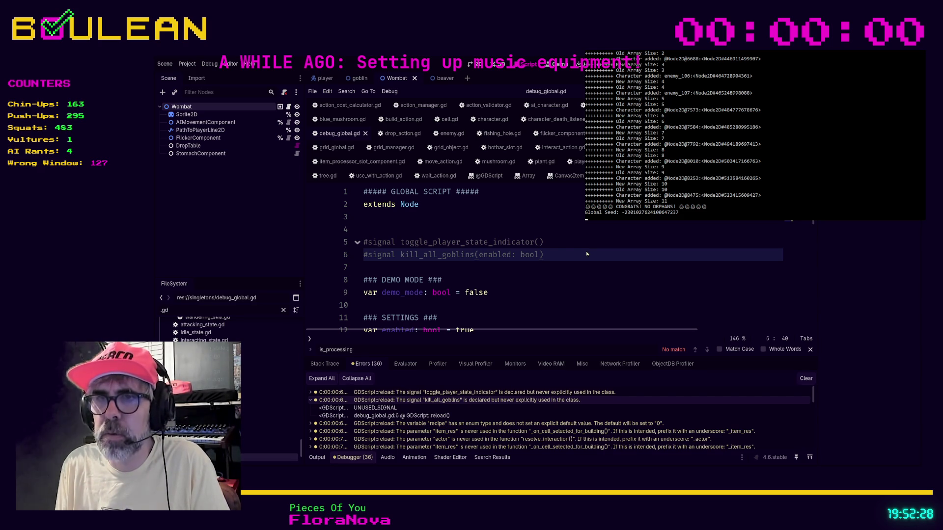
Search the project for uses of kill_all_goblins, then run the game, which breaks in action_manager.gd.
{"action": "key", "text": "ctrl+shift+f"}
{"action": "key", "text": "Return"}
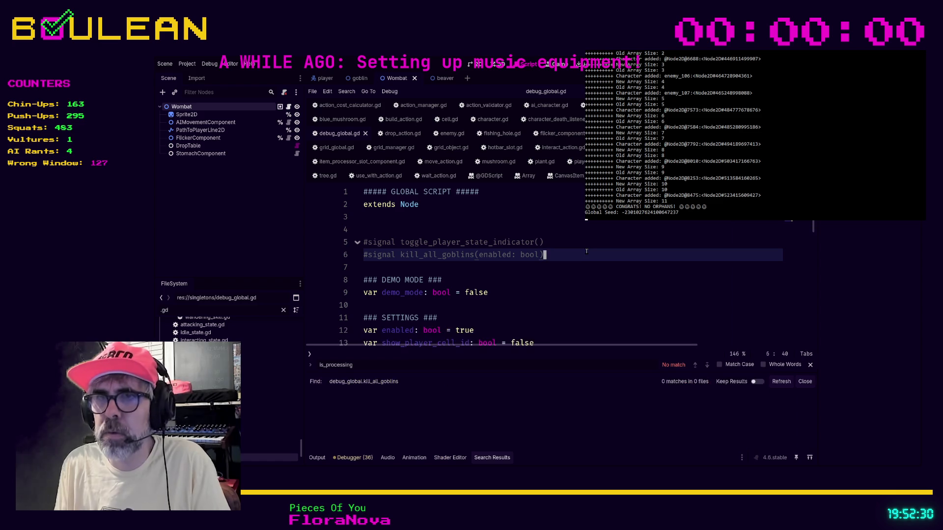
{"action": "left_click", "coordinate": [532, 286]}
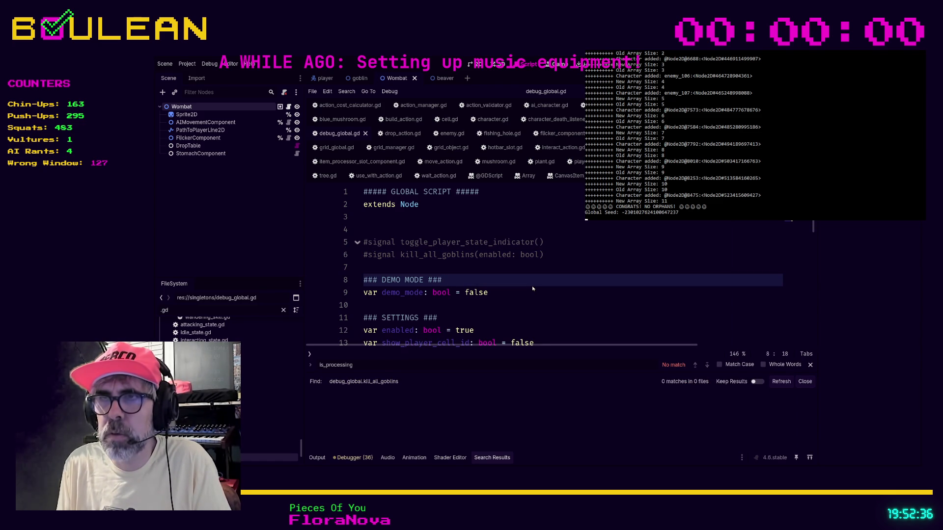
{"action": "key", "text": "Return"}
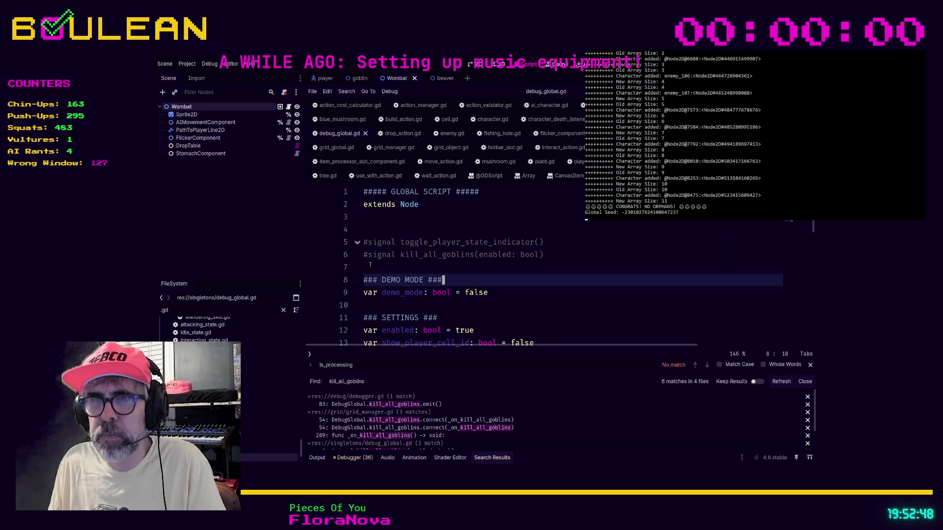
{"action": "left_click", "coordinate": [370, 264]}
{"action": "key", "text": "F5"}
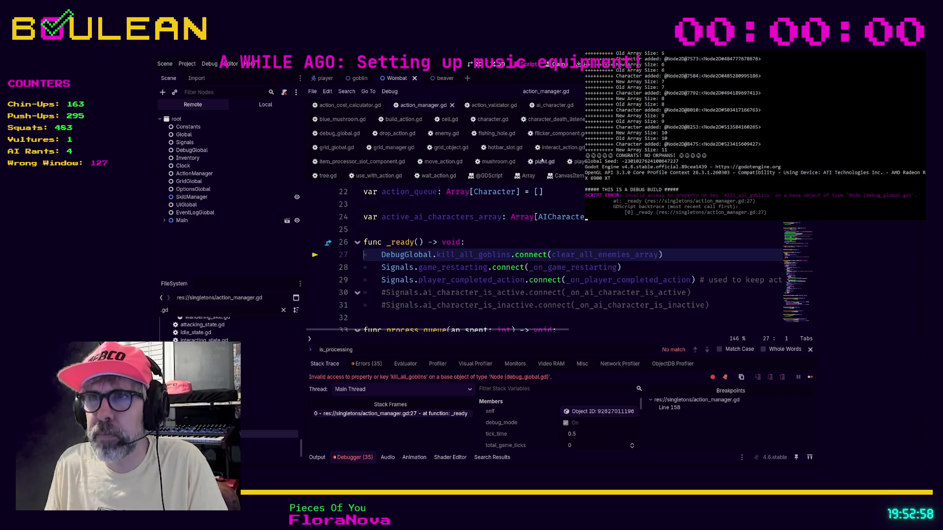
Uncomment both the toggle_player_state_indicator and kill_all_goblins signals in debug_global.gd.
{"action": "left_click", "coordinate": [339, 133]}
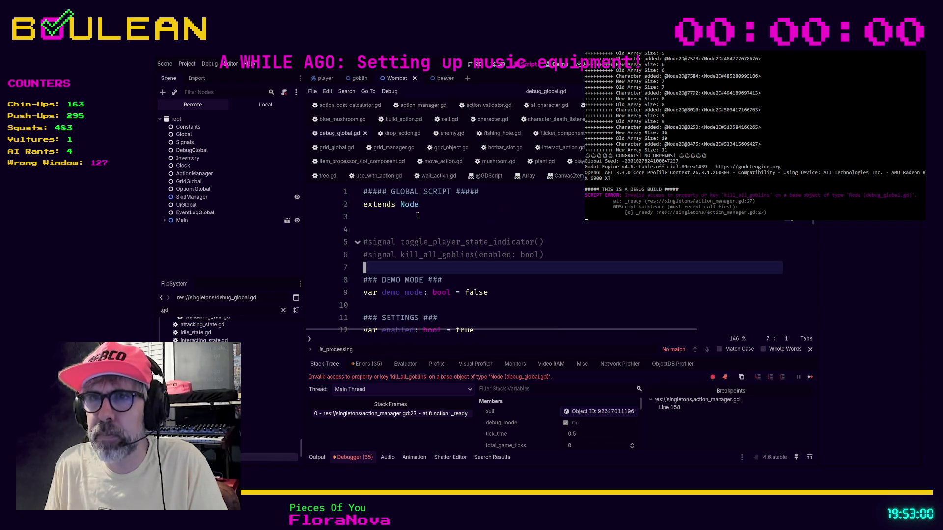
{"action": "left_click", "coordinate": [372, 243]}
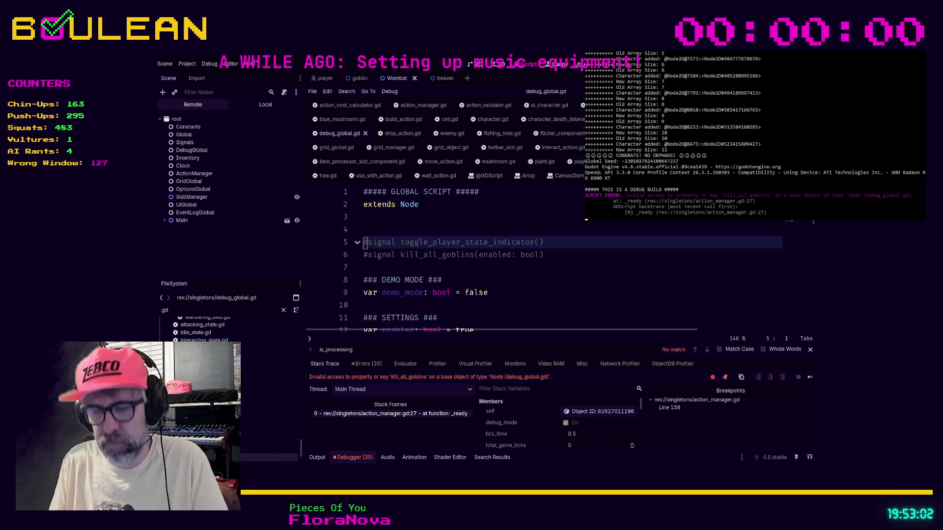
{"action": "key", "text": "BackSpace"}
{"action": "key", "text": "Down"}
{"action": "key", "text": "Delete"}
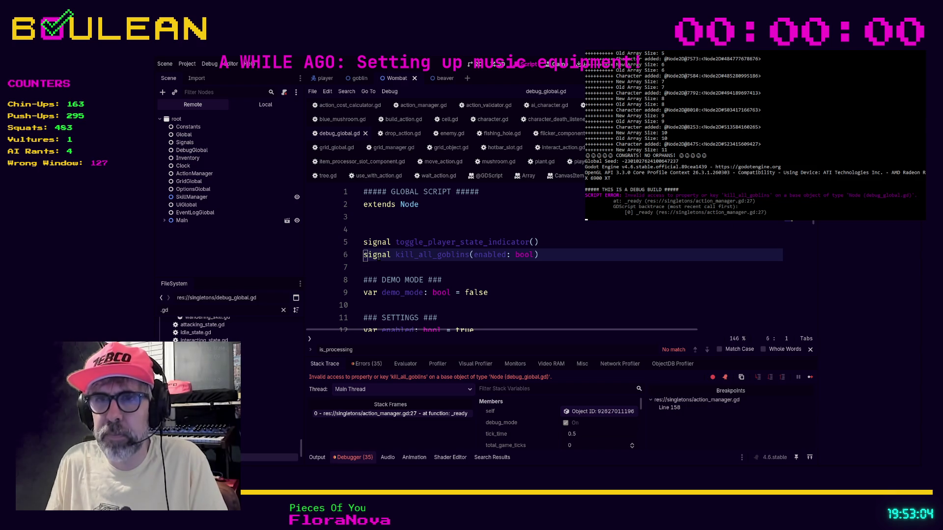
{"action": "key", "text": "Up"}
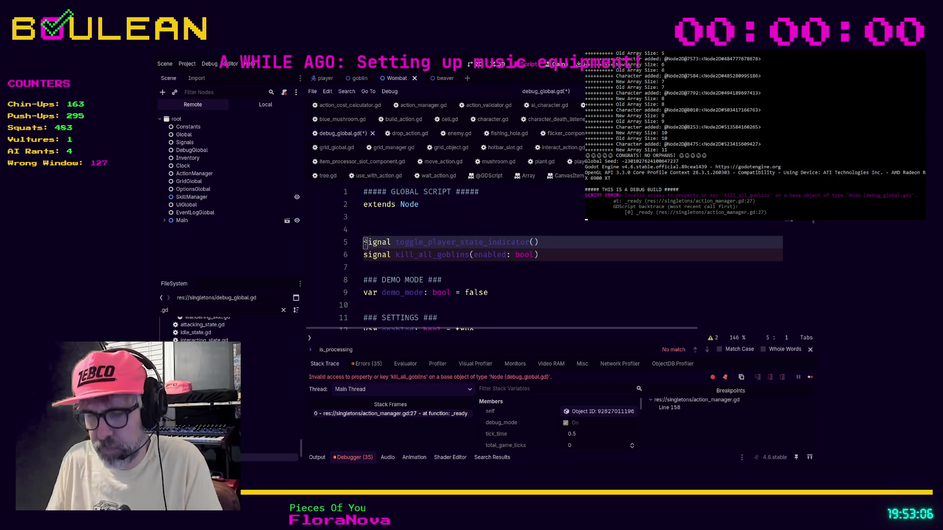
Expand the first debugger error and jump to its line in crafting_recipe_res.gd.
{"action": "left_click", "coordinate": [362, 364]}
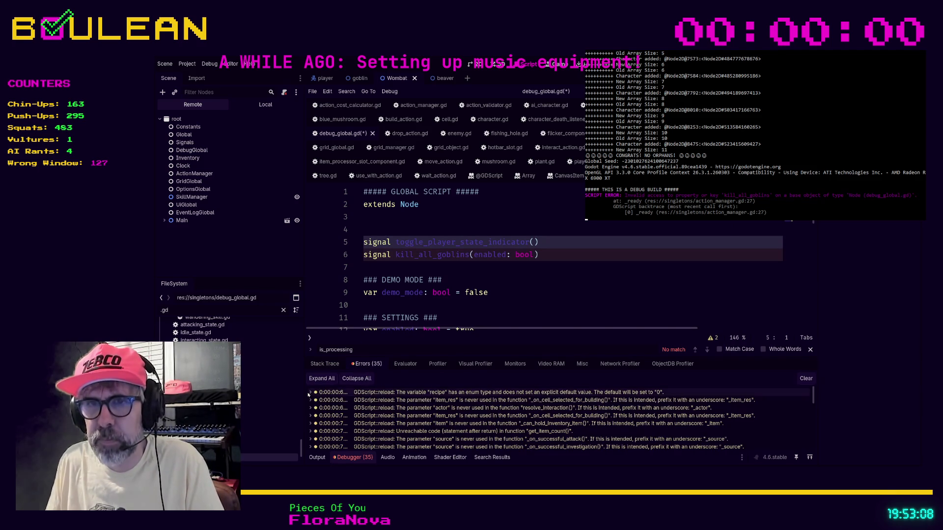
{"action": "left_click", "coordinate": [359, 393]}
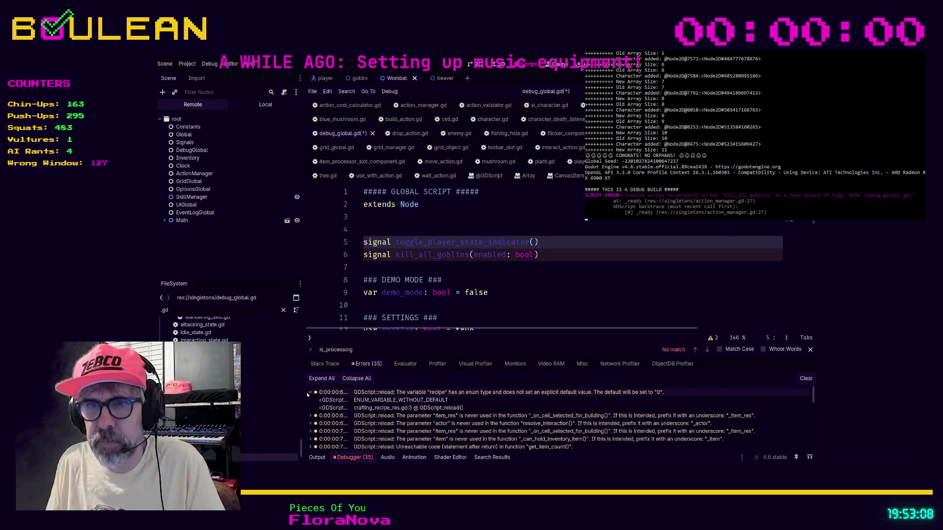
{"action": "double_click", "coordinate": [371, 395]}
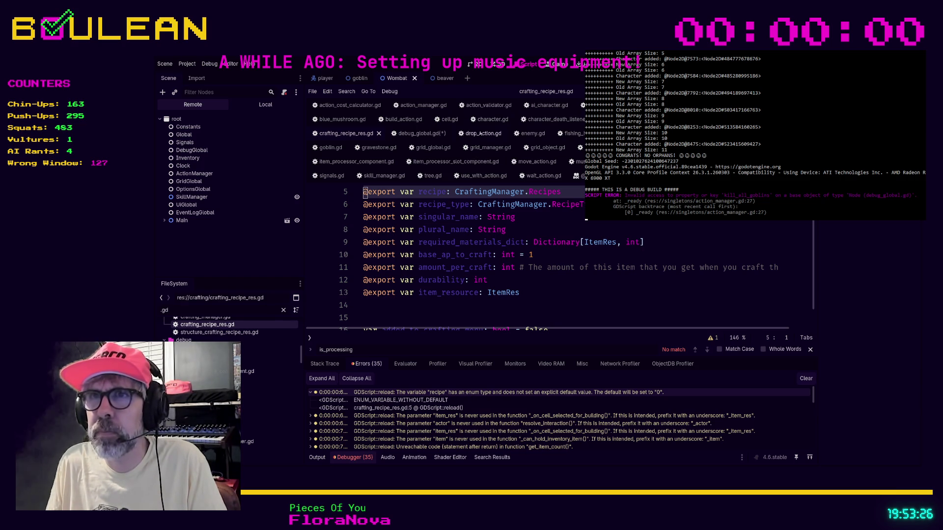
Ignore the UNUSED_SIGNAL warnings on both debug_global.gd signals and save.
{"action": "left_click", "coordinate": [416, 133]}
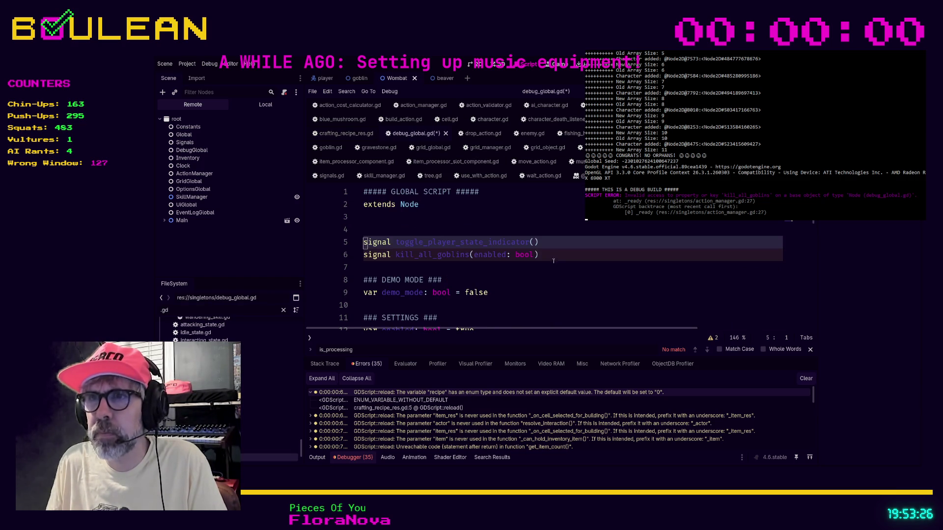
{"action": "left_click", "coordinate": [712, 338]}
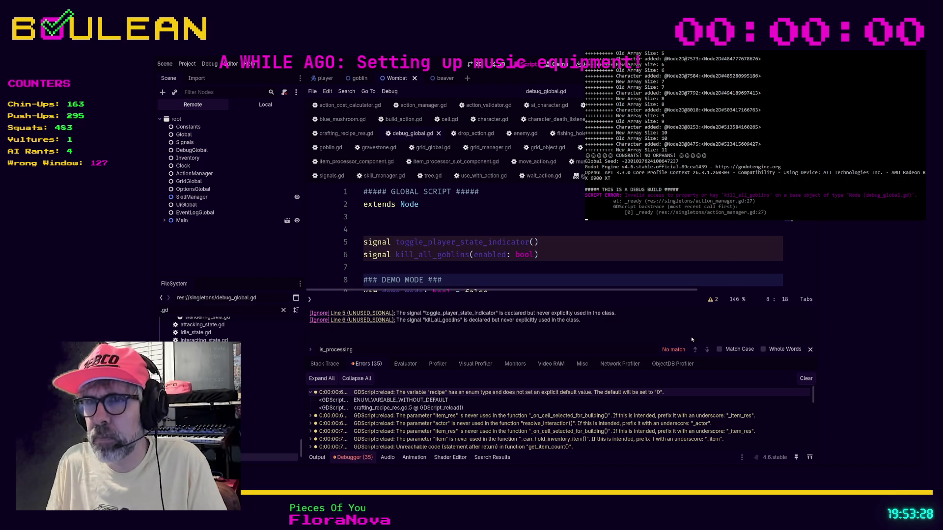
{"action": "left_click", "coordinate": [400, 234]}
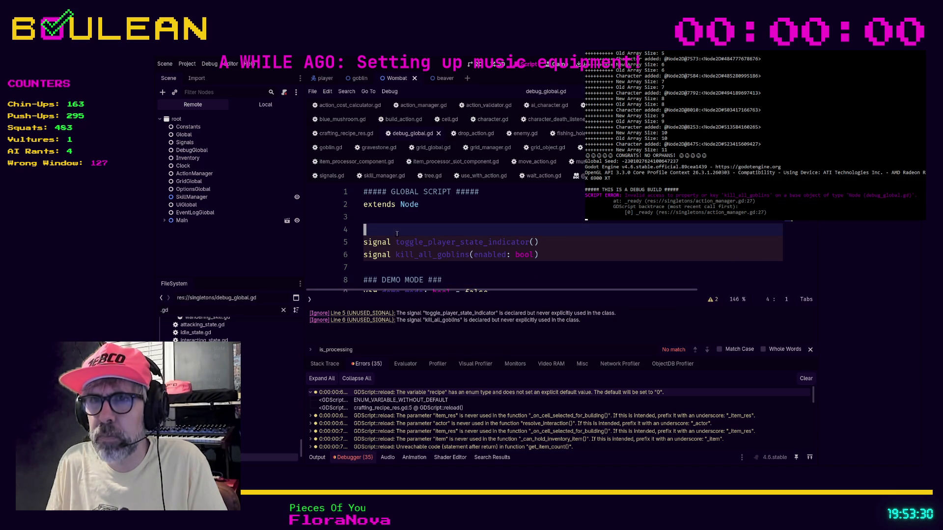
{"action": "left_click", "coordinate": [321, 313]}
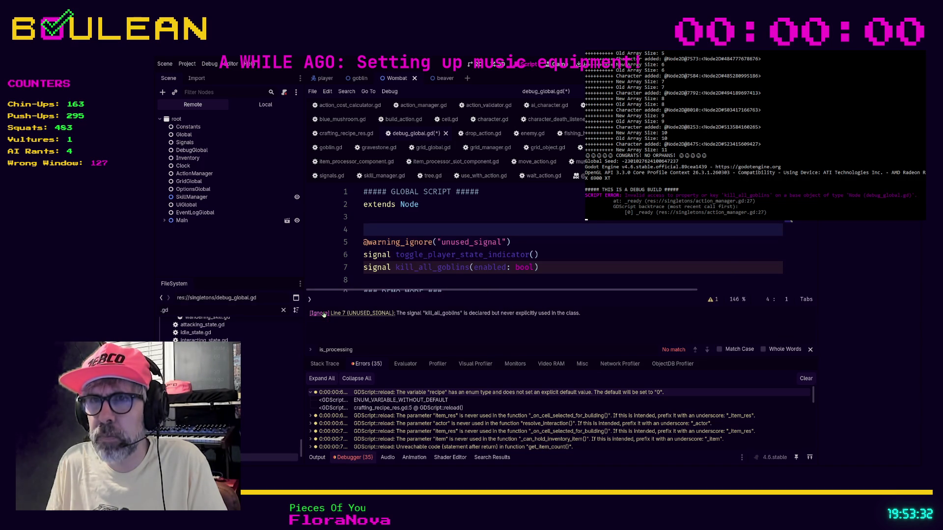
{"action": "left_click", "coordinate": [560, 264]}
{"action": "left_click", "coordinate": [321, 313]}
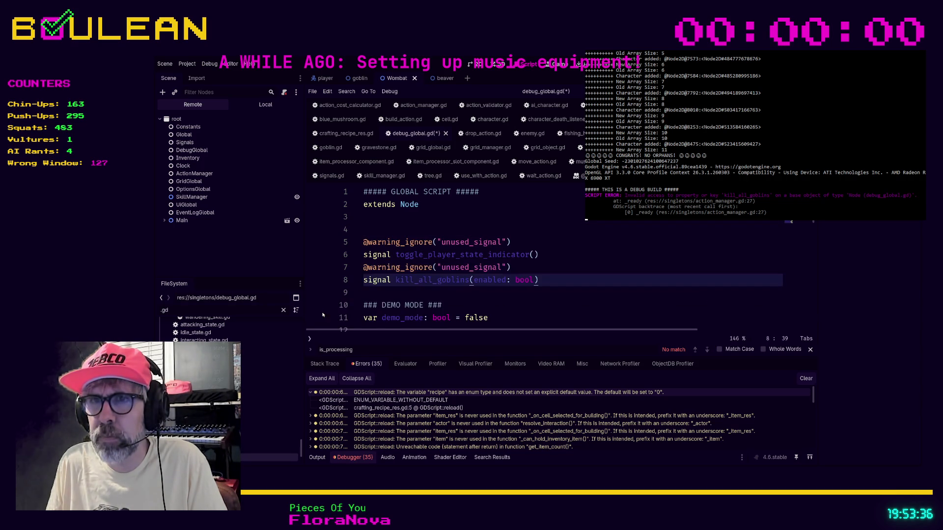
{"action": "left_click", "coordinate": [588, 266]}
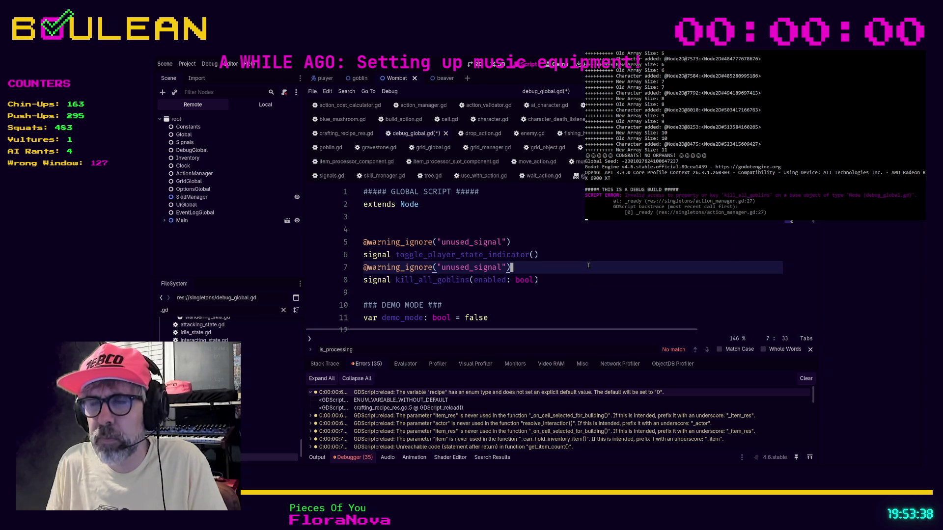
{"action": "key", "text": "ctrl+s"}
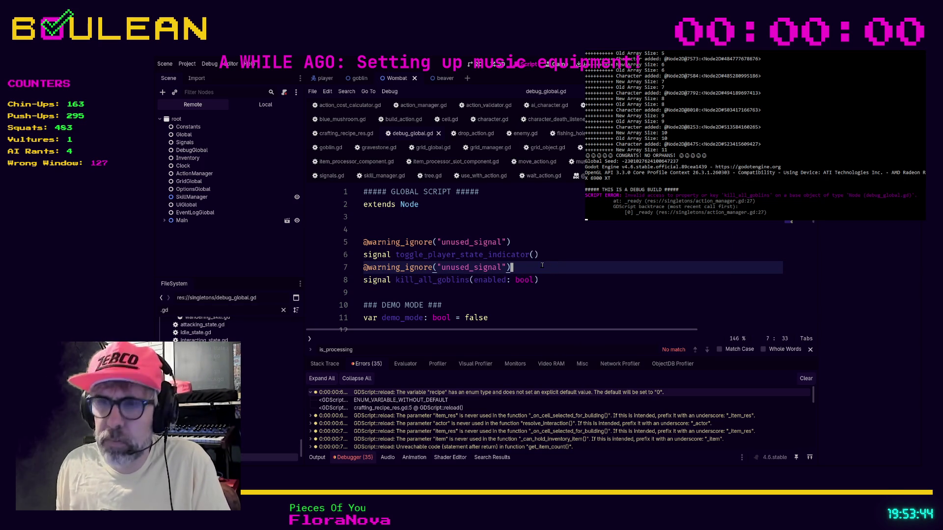
{"action": "type", "text": "## Called "}
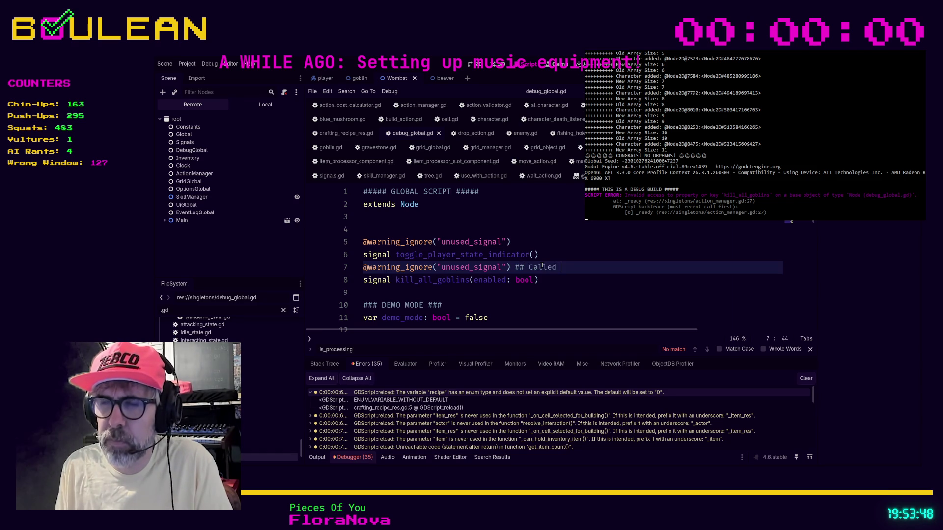
{"action": "type", "text": "from outside of class"}
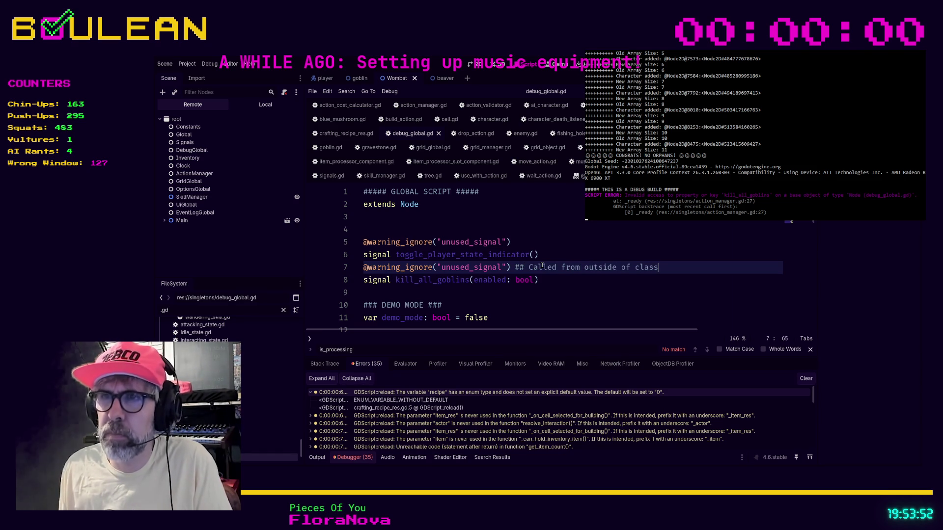
Add a '## Called from outside of class' comment to each ignore annotation and save again.
{"action": "key", "text": "Up"}
{"action": "key", "text": "Up"}
{"action": "type", "text": "## Caled f"}
{"action": "key", "text": "BackSpace"}
{"action": "type", "text": "led from outside of class"}
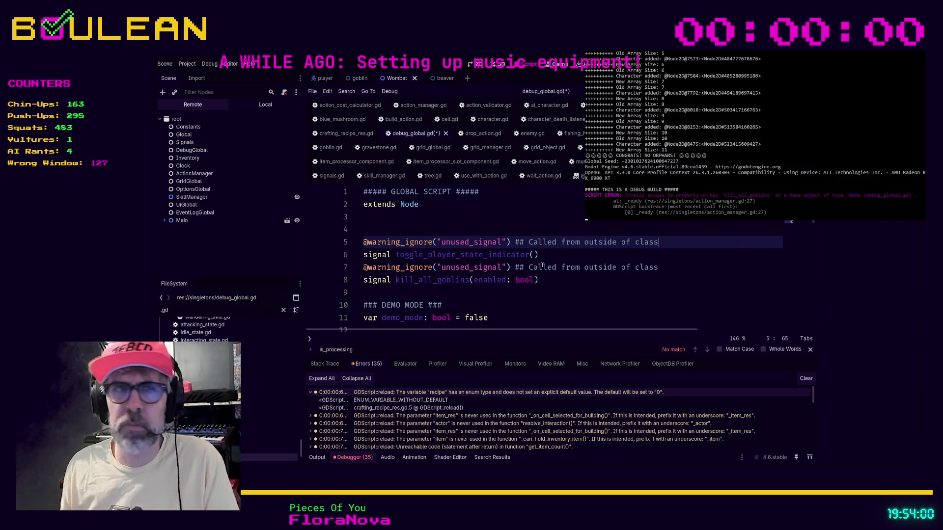
{"action": "key", "text": "ctrl+s"}
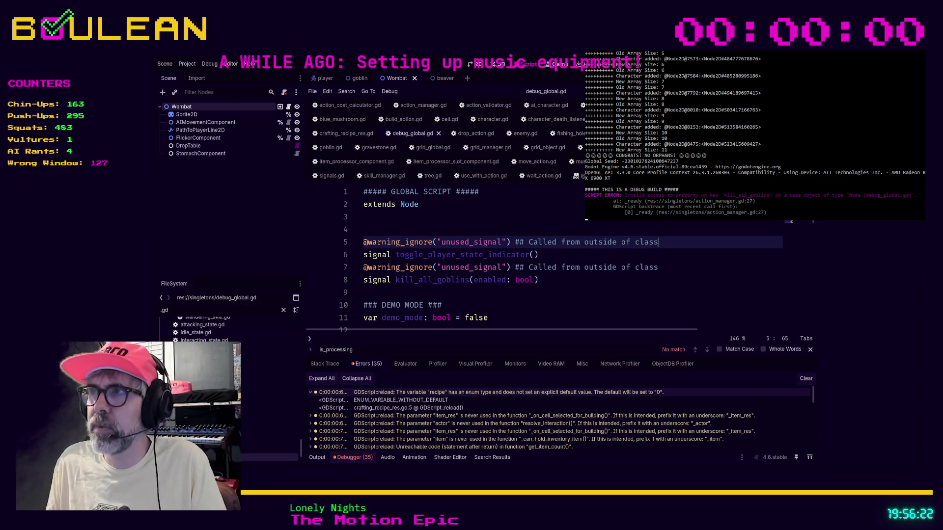
Leave the script on a blank line and bring the Discord window to the front.
{"action": "left_click", "coordinate": [574, 292]}
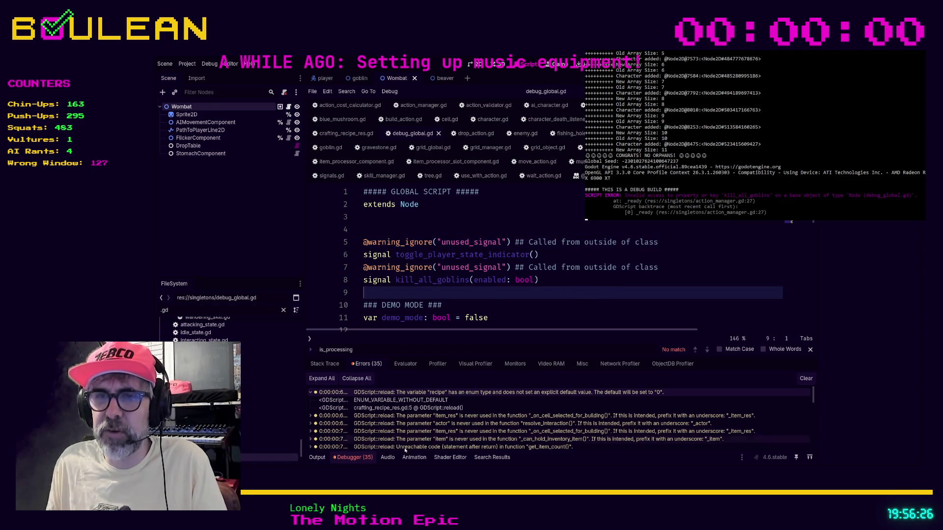
{"action": "key", "text": "alt+Tab"}
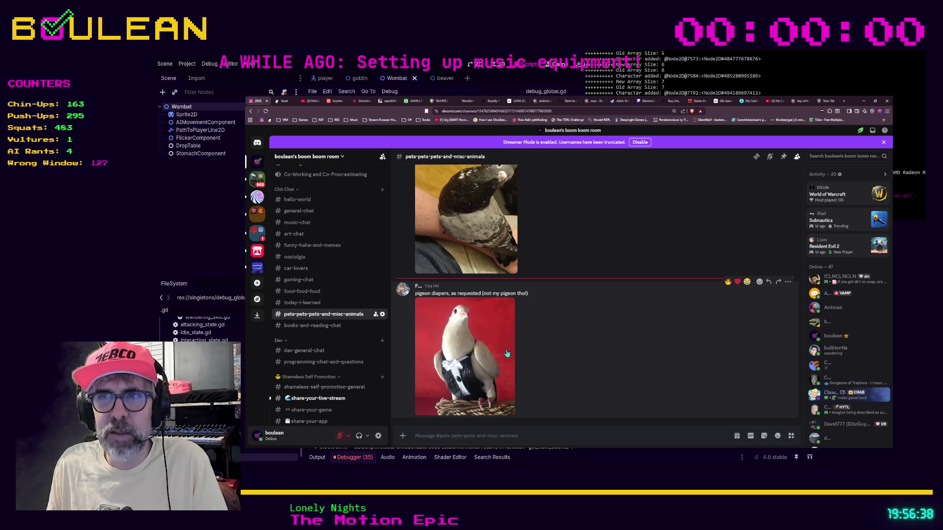
Enlarge and close the pigeon photo, then return to the Godot editor.
{"action": "left_click", "coordinate": [464, 375]}
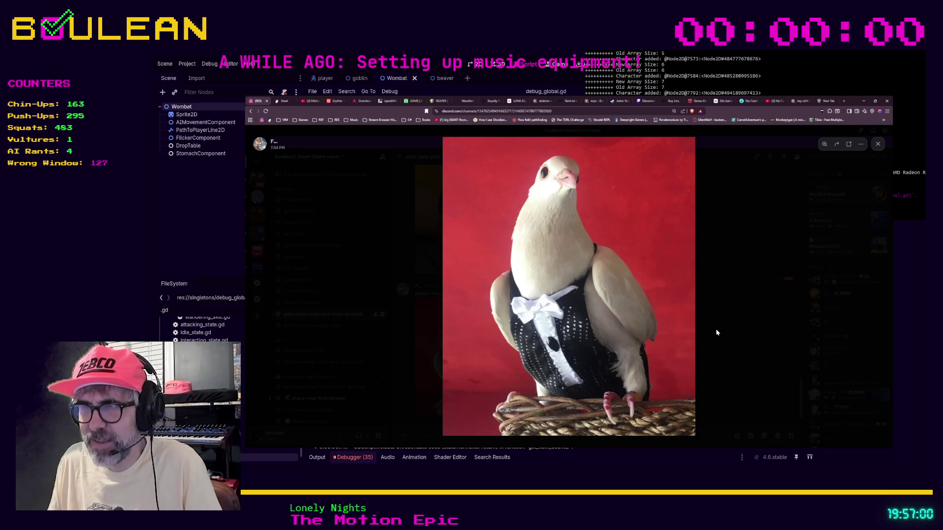
{"action": "left_click", "coordinate": [723, 327]}
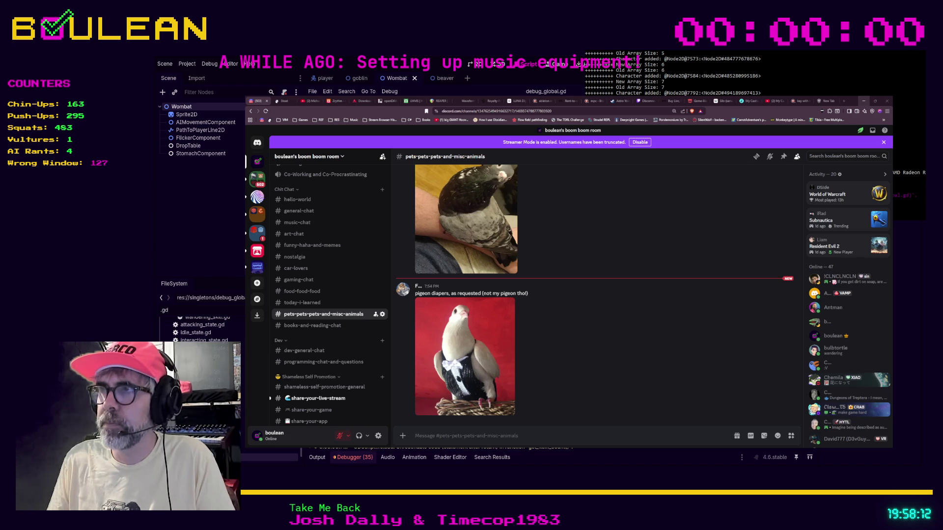
{"action": "key", "text": "alt+Tab"}
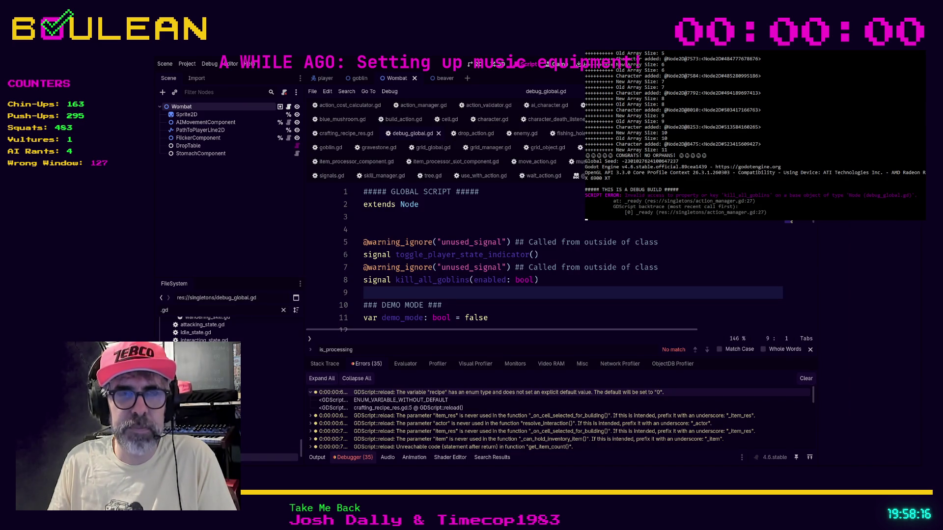
Jump from the item_res warning to _on_cell_selected_for_building in crafting_recipe_container.gd.
{"action": "key", "text": "Down"}
{"action": "key", "text": "End"}
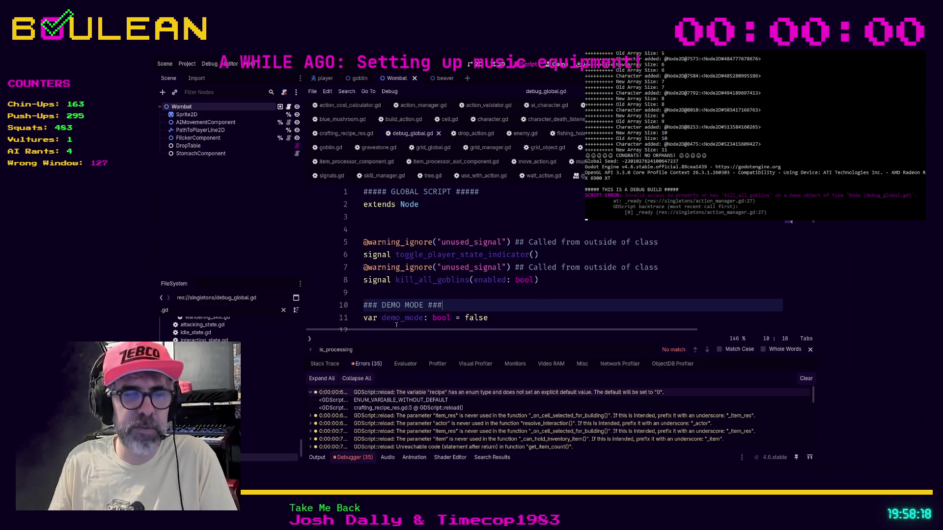
{"action": "key", "text": "Up"}
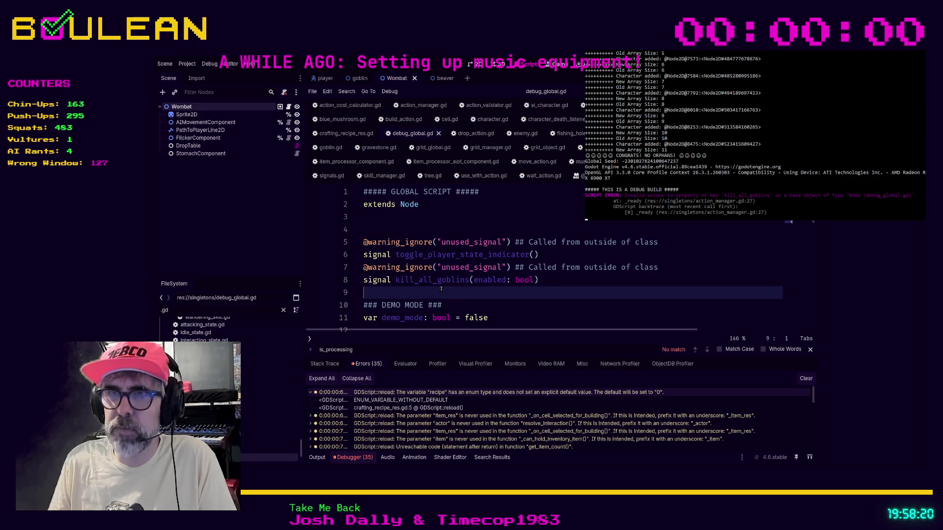
{"action": "left_click", "coordinate": [442, 416]}
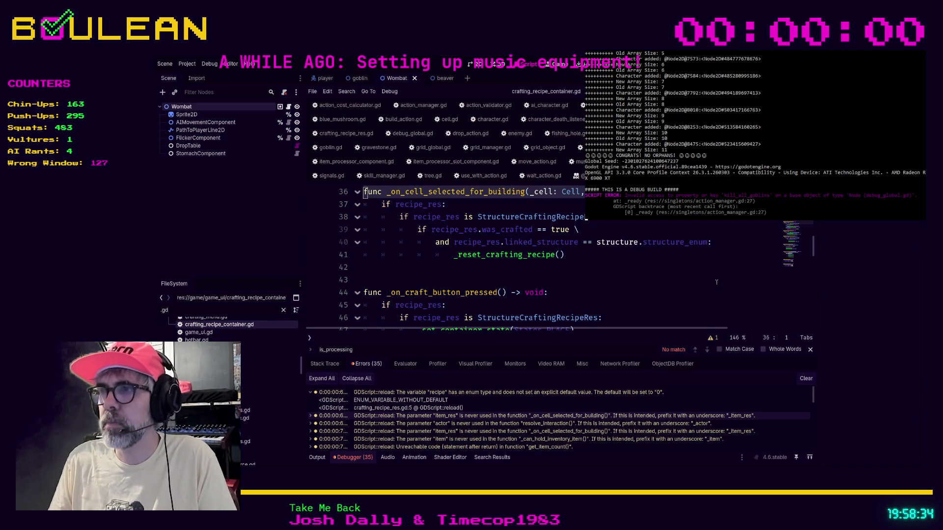
Review the unused item_res parameter warning and jump to fishing_hole.gd's unused actor parameter.
{"action": "left_click", "coordinate": [712, 338]}
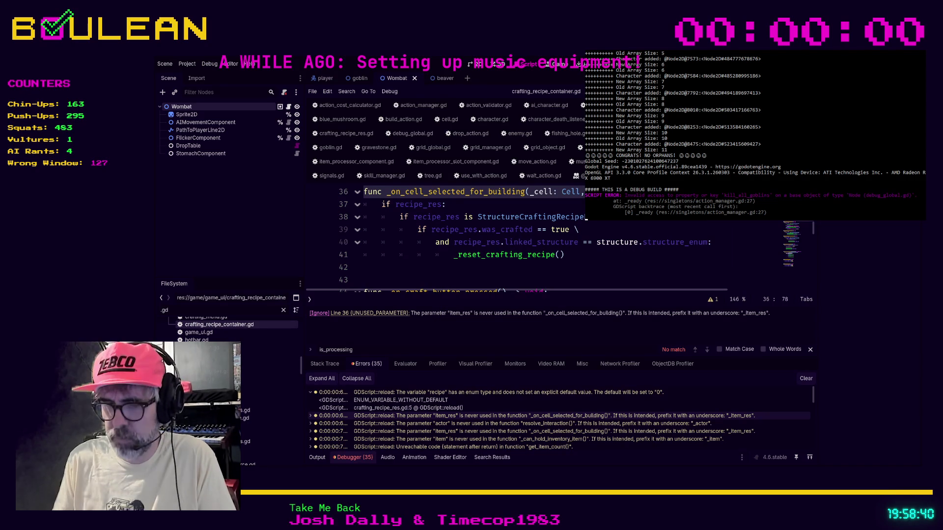
{"action": "type", "text": "_"}
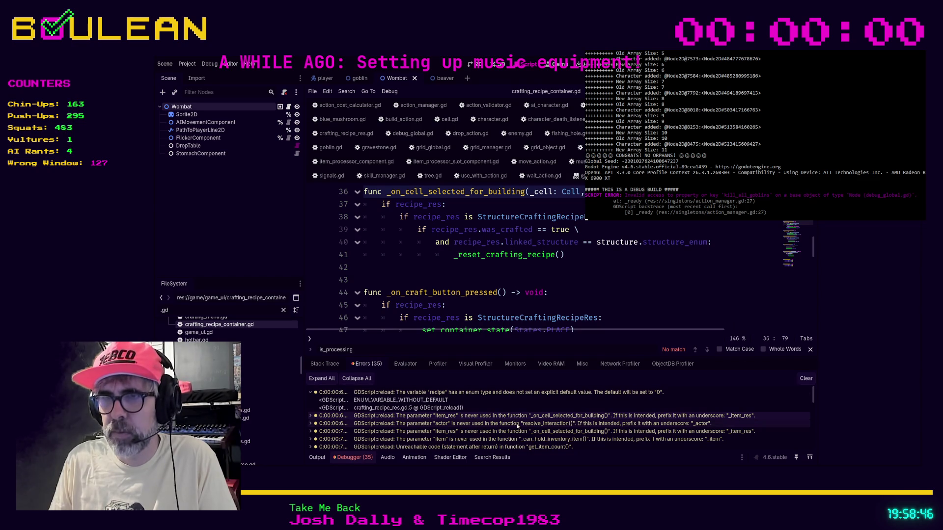
{"action": "double_click", "coordinate": [520, 425]}
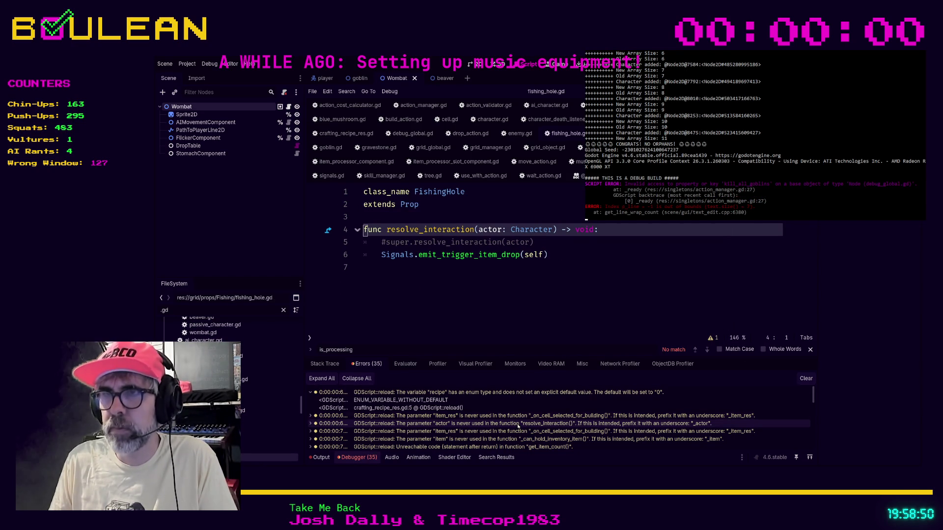
Rename fishing_hole.gd's unused actor parameter to _actor, then jump to grid_manager.gd's flagged building function.
{"action": "left_click", "coordinate": [479, 228]}
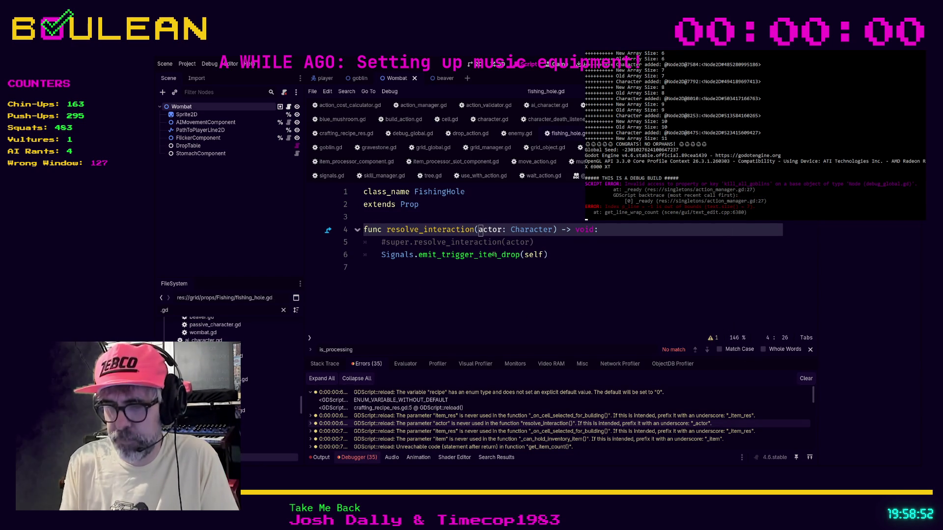
{"action": "type", "text": "_"}
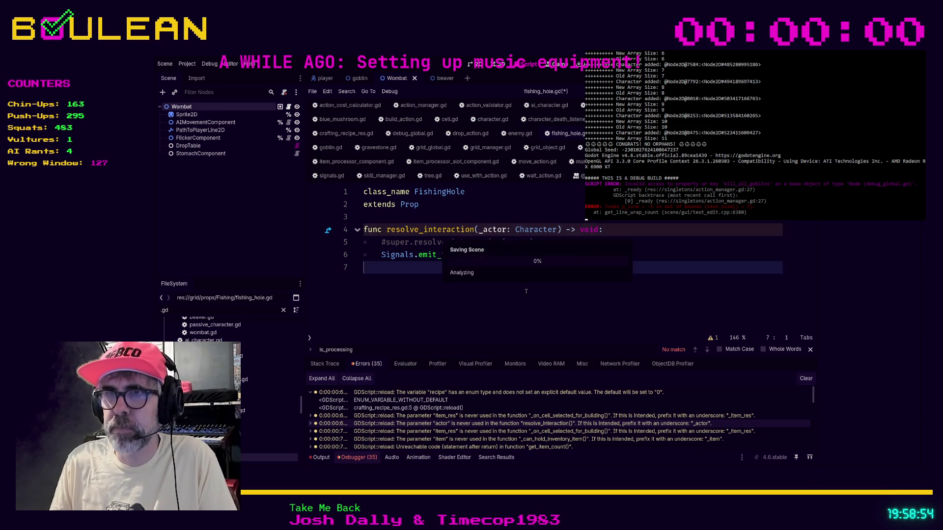
{"action": "left_click", "coordinate": [558, 243]}
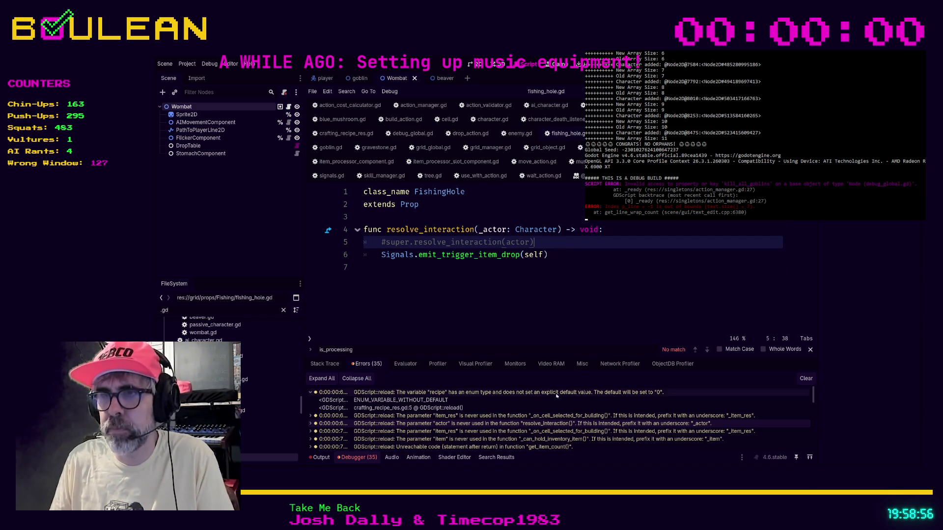
{"action": "double_click", "coordinate": [530, 430]}
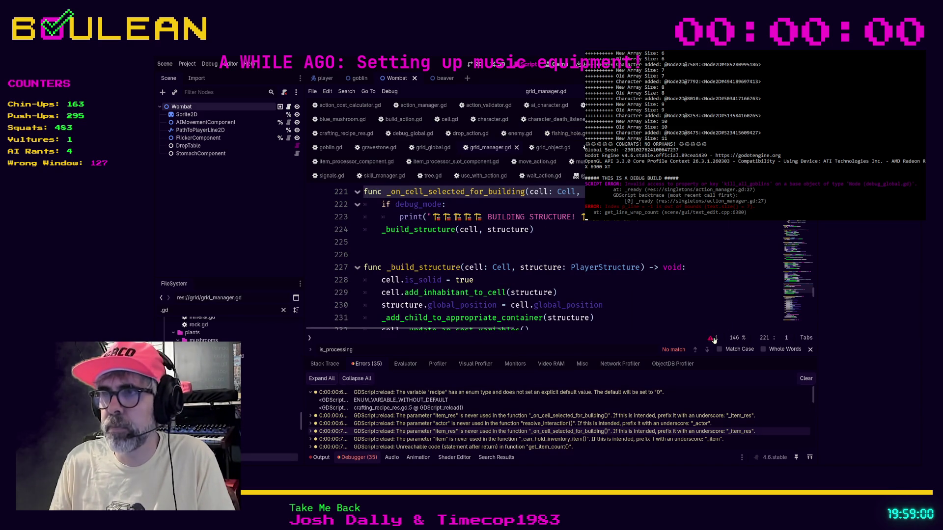
Review grid_manager.gd's unused-parameter warning, then jump to game.gd's _can_hold_inventory_item warning.
{"action": "left_click", "coordinate": [714, 340]}
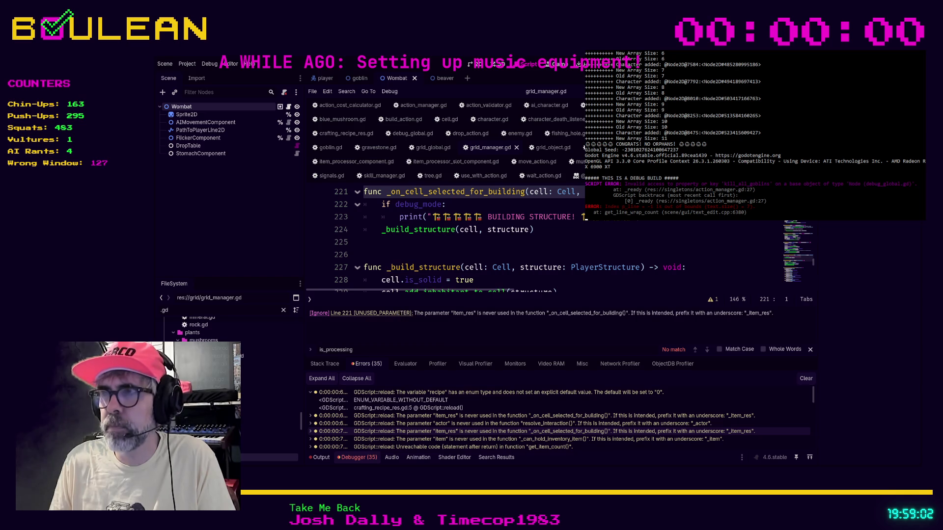
{"action": "key", "text": "End"}
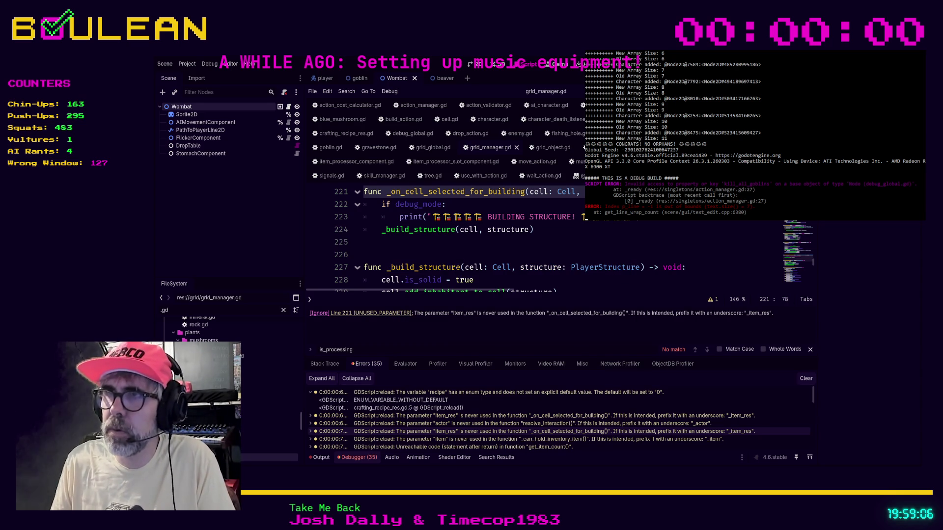
{"action": "left_click", "coordinate": [711, 300]}
{"action": "double_click", "coordinate": [577, 439]}
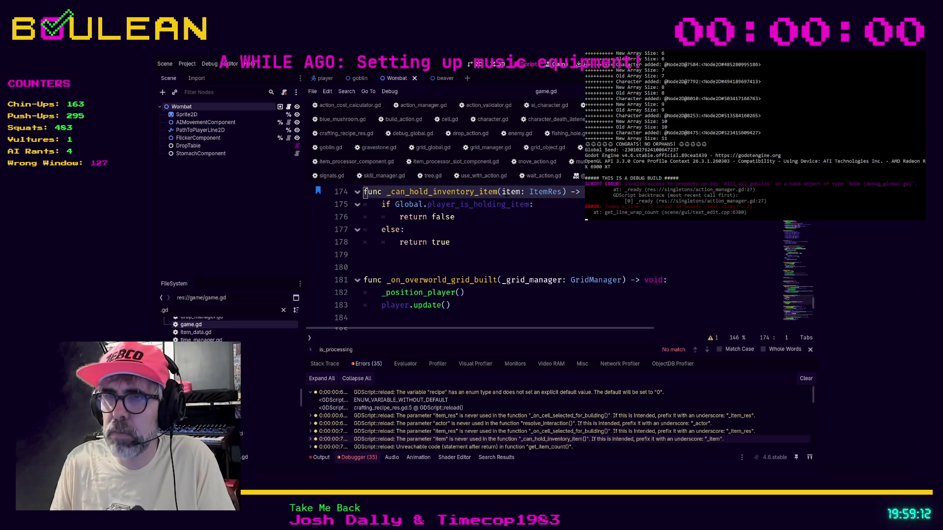
Rename the unused item parameter to _item, save game.gd, and jump to inventory.gd's unreachable-code warning.
{"action": "left_click", "coordinate": [503, 191]}
{"action": "type", "text": "_"}
{"action": "left_click", "coordinate": [513, 219]}
{"action": "key", "text": "ctrl+s"}
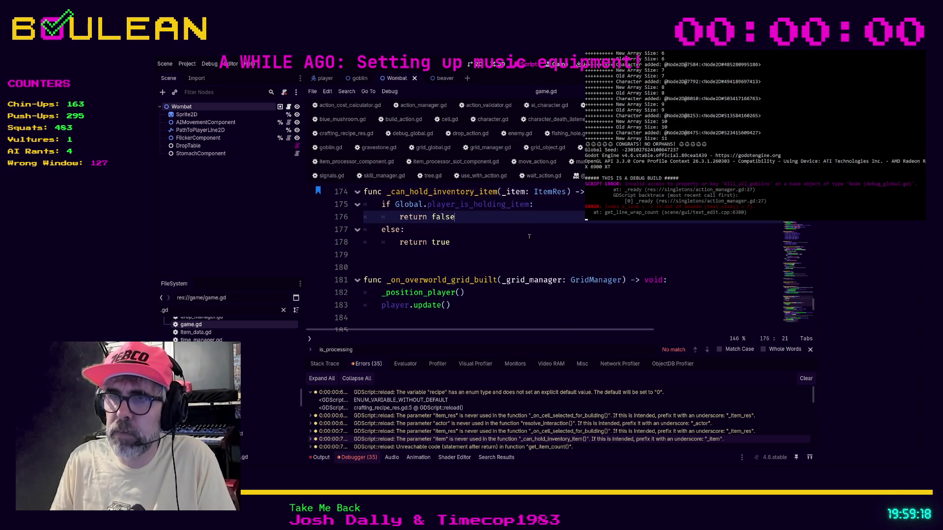
{"action": "left_click", "coordinate": [520, 447]}
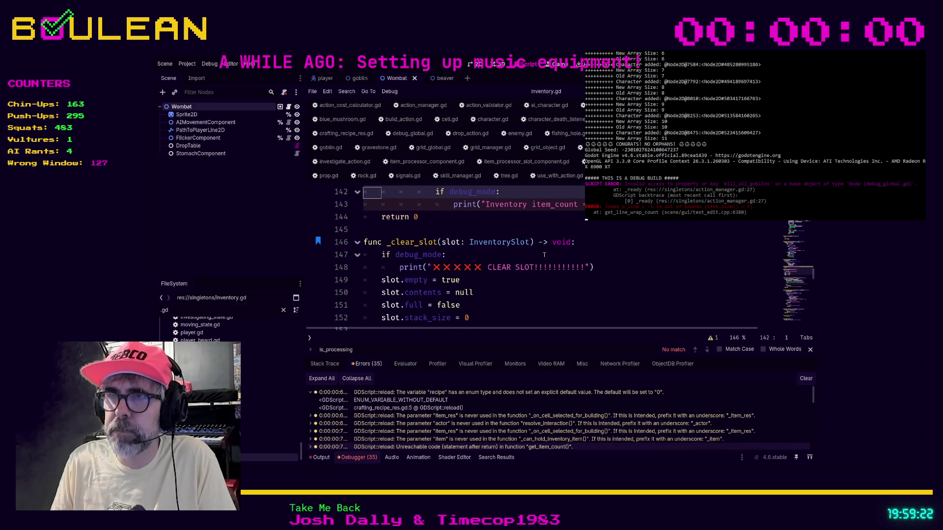
{"action": "scroll", "coordinate": [542, 254], "scroll_direction": "up", "scroll_amount": 1}
{"action": "scroll", "coordinate": [544, 254], "scroll_direction": "up", "scroll_amount": 1}
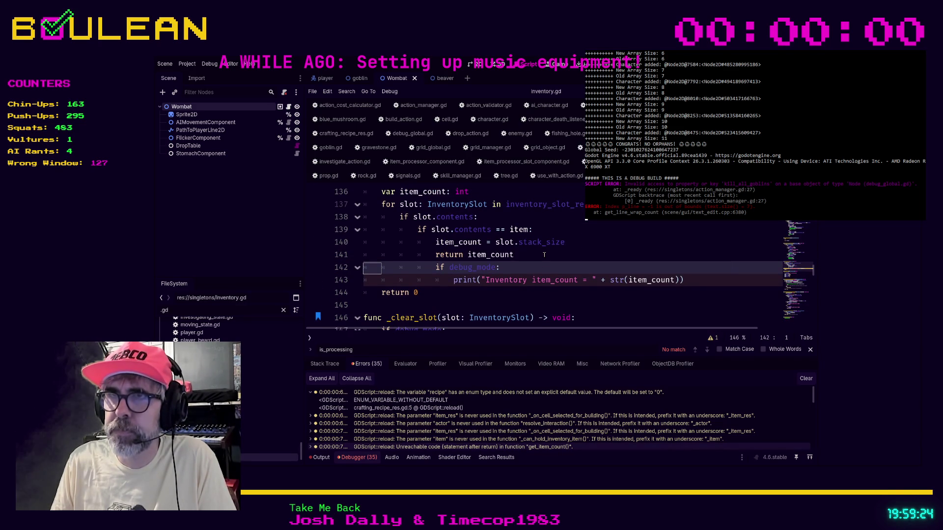
{"action": "scroll", "coordinate": [543, 254], "scroll_direction": "down", "scroll_amount": 1}
{"action": "scroll", "coordinate": [545, 254], "scroll_direction": "up", "scroll_amount": 2}
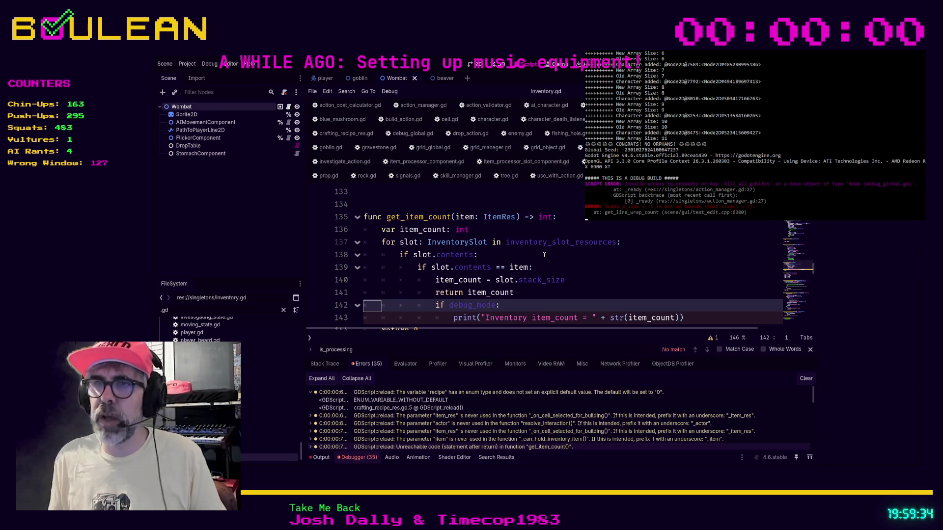
{"action": "scroll", "coordinate": [544, 255], "scroll_direction": "down", "scroll_amount": 1}
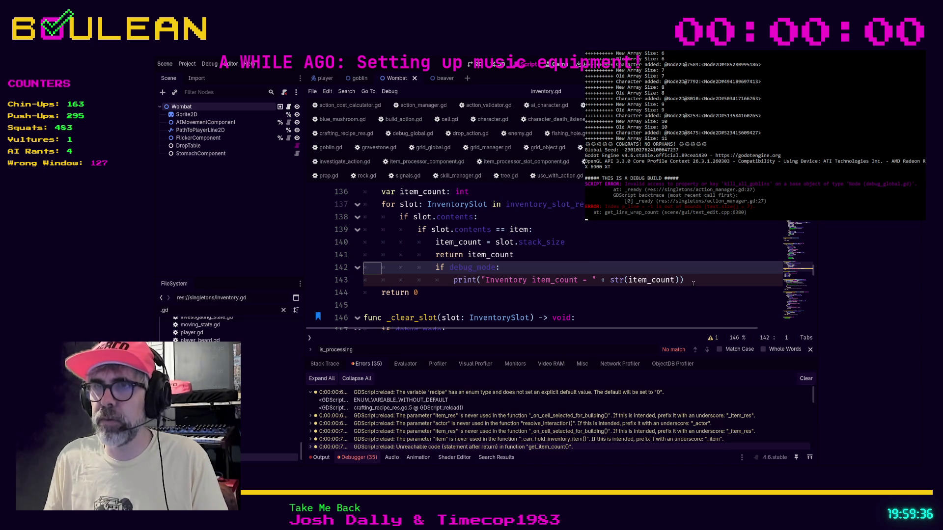
Move the return item_count line down below the if/print debug block in get_item_count.
{"action": "left_click", "coordinate": [469, 254]}
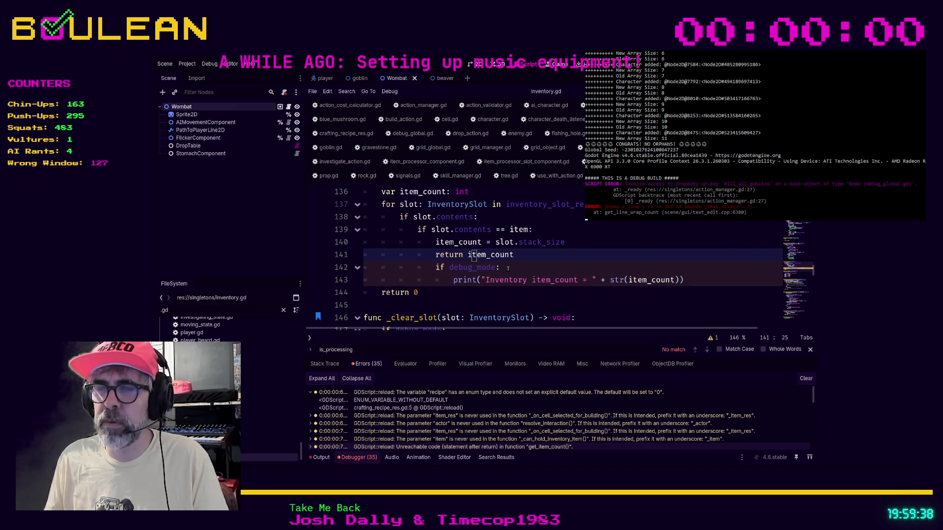
{"action": "key", "text": "alt+Down"}
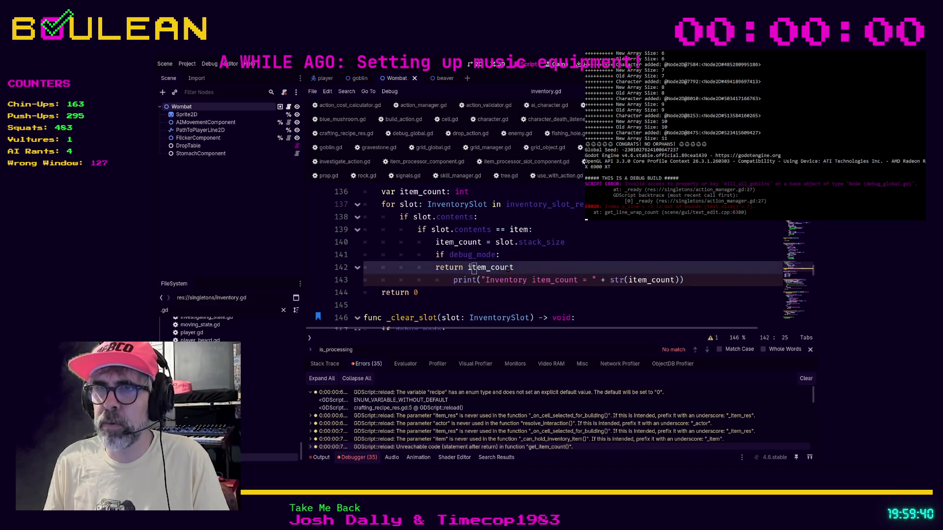
{"action": "key", "text": "alt+Down"}
{"action": "key", "text": "End"}
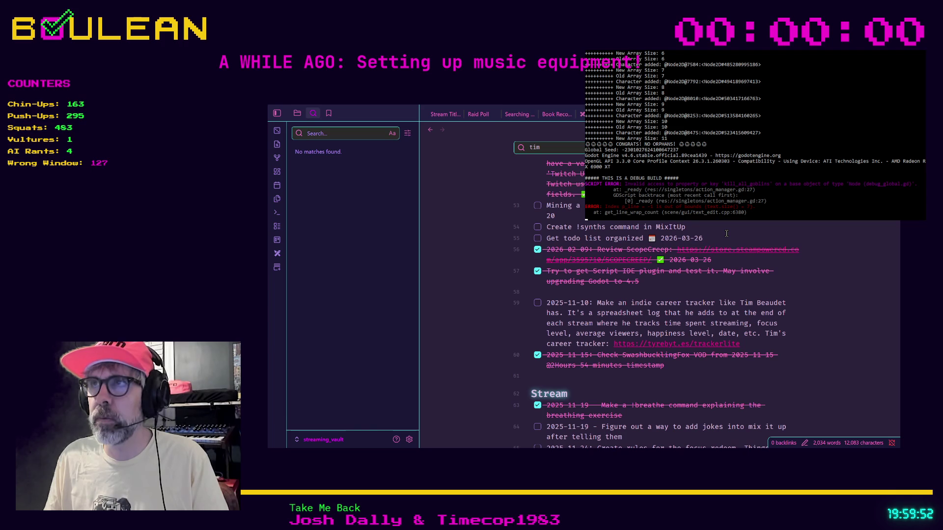
Open the Things to Remember note via quick search and insert a new bullet above the first Godot tip.
{"action": "key", "text": "ctrl+o"}
{"action": "type", "text": "things"}
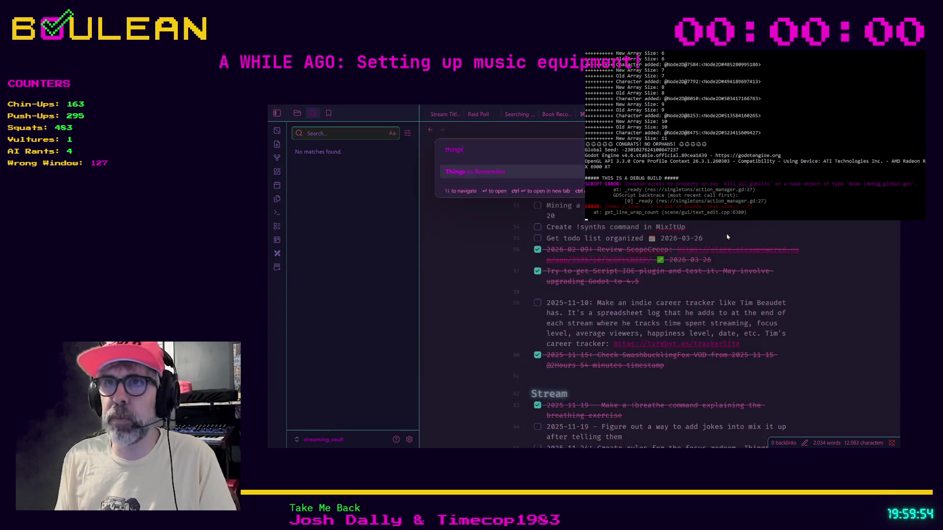
{"action": "key", "text": "Return"}
{"action": "scroll", "coordinate": [726, 233], "scroll_direction": "down", "scroll_amount": 3}
{"action": "scroll", "coordinate": [715, 237], "scroll_direction": "down", "scroll_amount": 2}
{"action": "scroll", "coordinate": [704, 241], "scroll_direction": "down", "scroll_amount": 2}
{"action": "scroll", "coordinate": [681, 248], "scroll_direction": "down", "scroll_amount": 3}
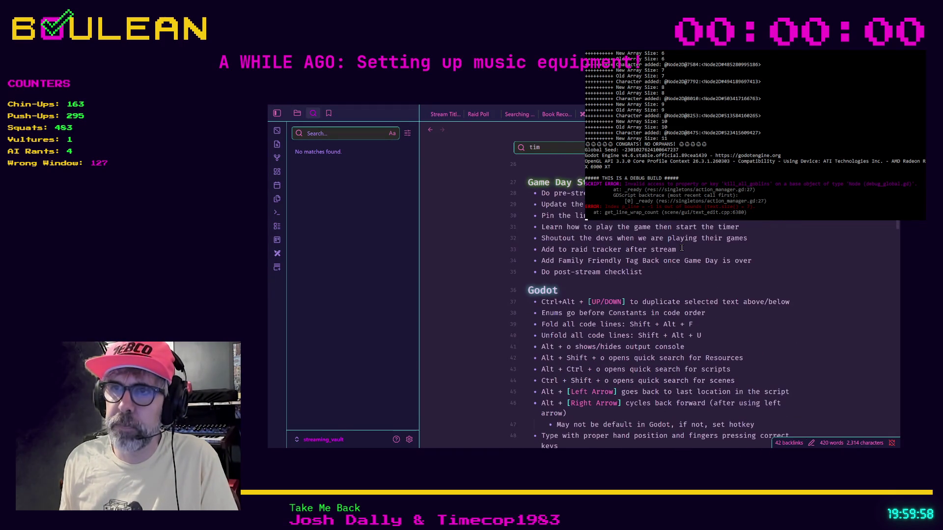
{"action": "left_click", "coordinate": [542, 304]}
{"action": "key", "text": "Return"}
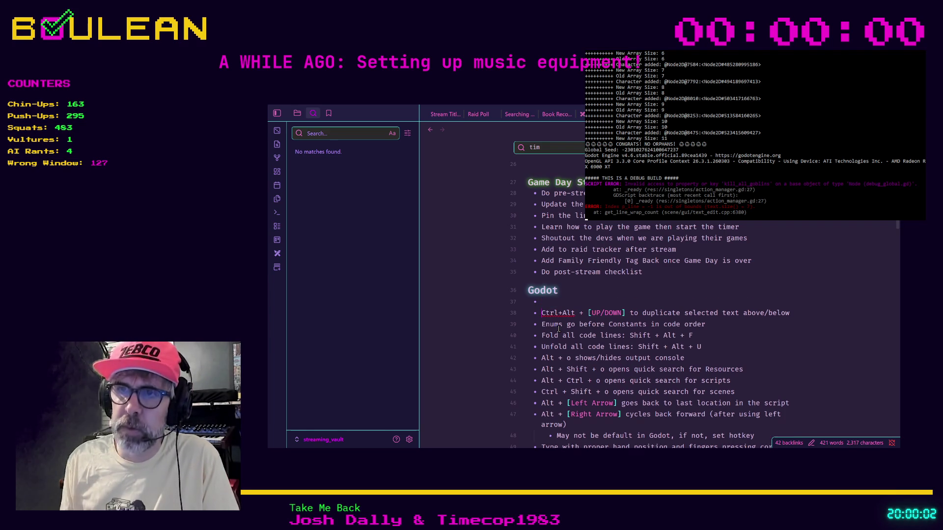
{"action": "type", "text": "2026-04-06:"}
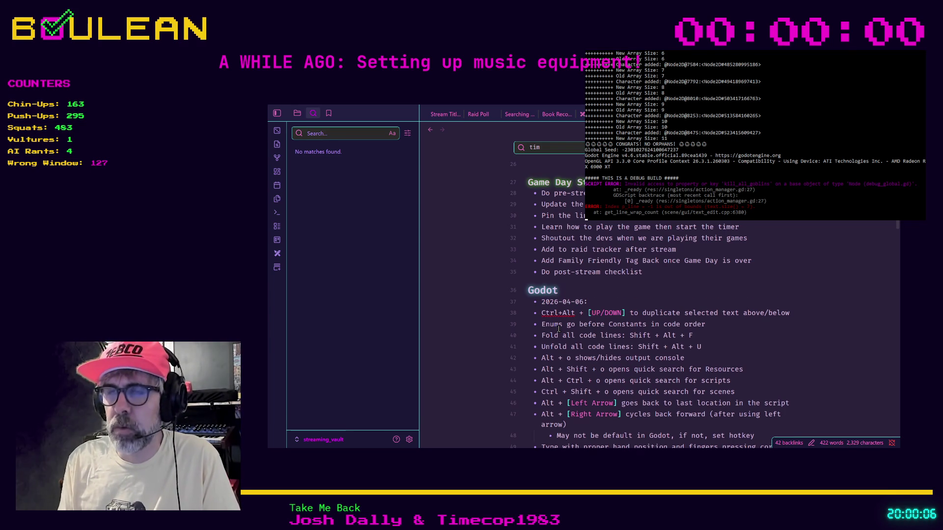
{"action": "type", "text": " Keep an eye on the yellow erro"}
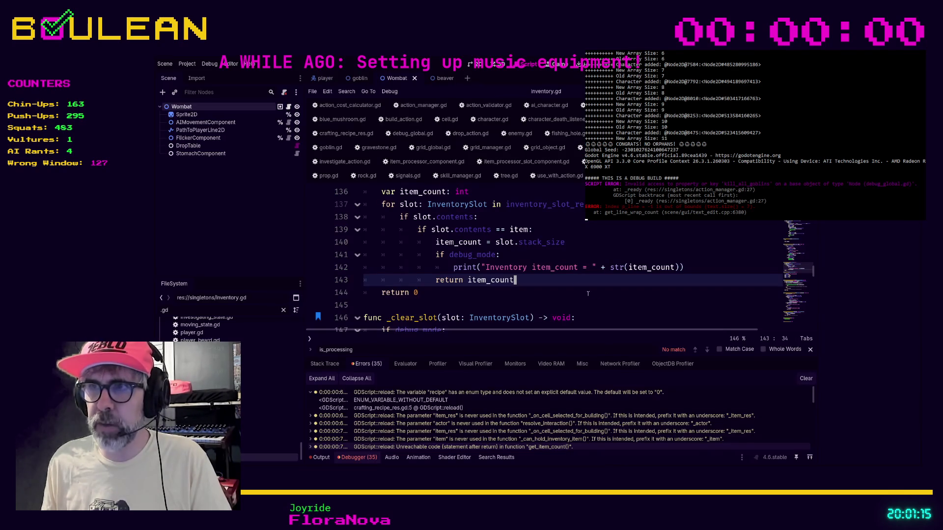
Insert a second blank line between get_item_count and _clear_slot in inventory.gd.
{"action": "left_click", "coordinate": [577, 289]}
{"action": "left_click", "coordinate": [508, 300]}
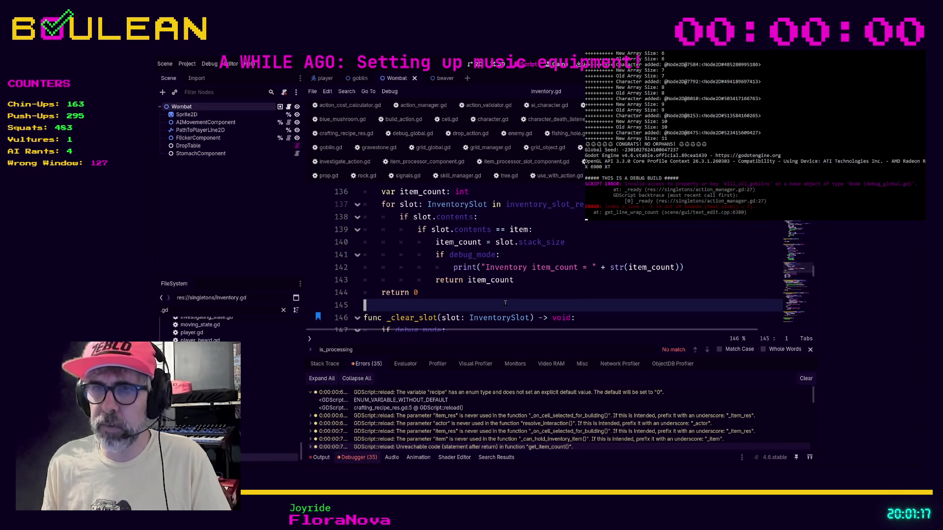
{"action": "key", "text": "Return"}
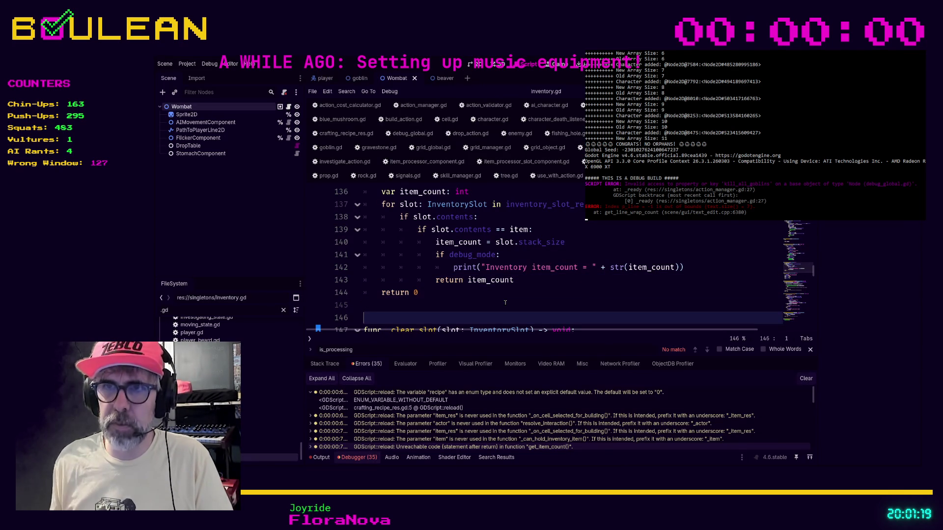
{"action": "key", "text": "Up"}
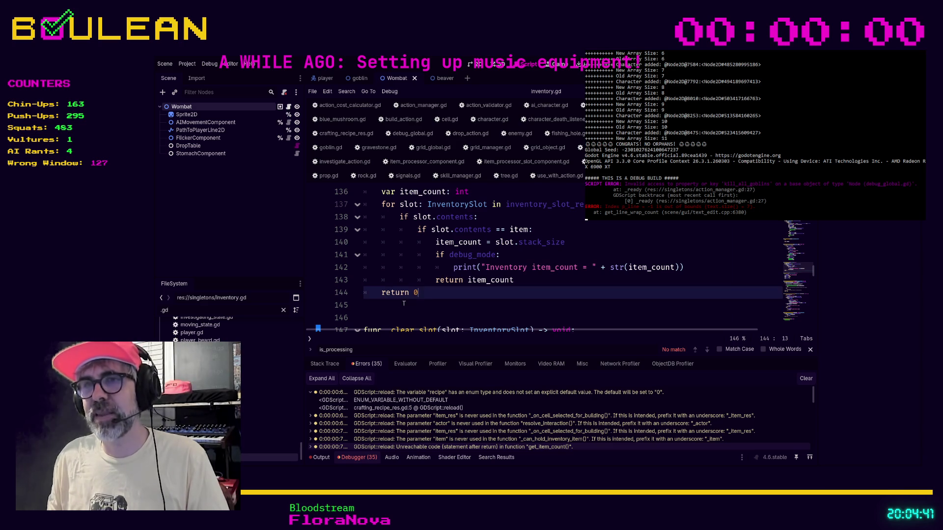
{"action": "scroll", "coordinate": [399, 304], "scroll_direction": "down", "scroll_amount": 1}
{"action": "scroll", "coordinate": [399, 303], "scroll_direction": "down", "scroll_amount": 2}
Leave inventory.gd around _clear_slot and jump to event_log.gd's unused source warning in _on_successful_attack.
{"action": "left_click", "coordinate": [391, 293]}
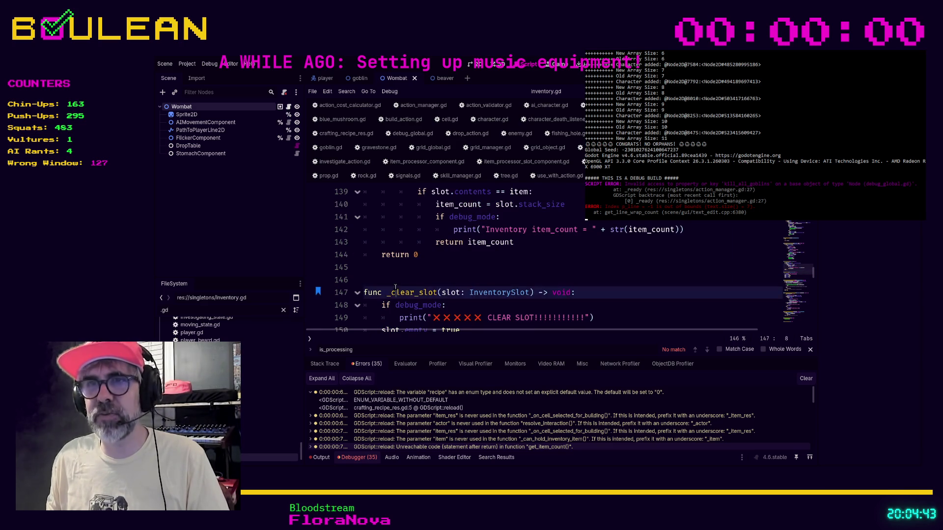
{"action": "left_click", "coordinate": [543, 278]}
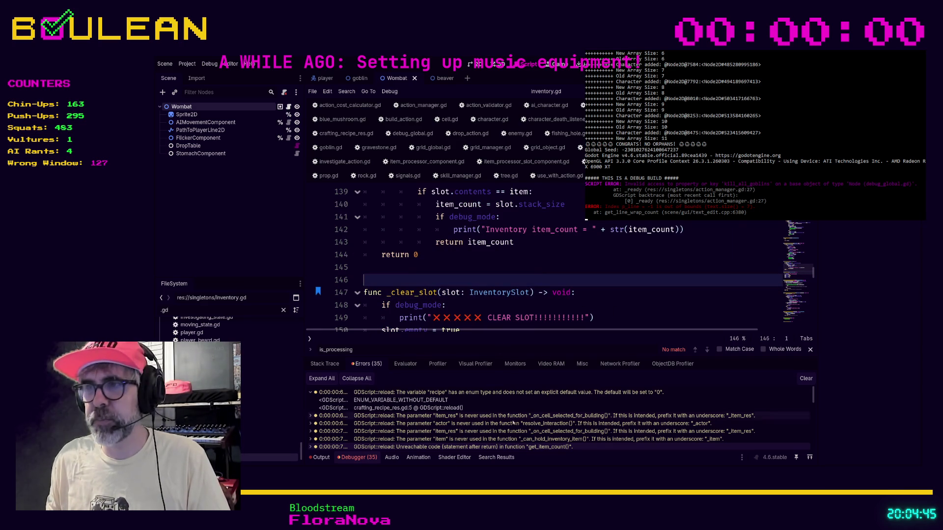
{"action": "left_click", "coordinate": [425, 448]}
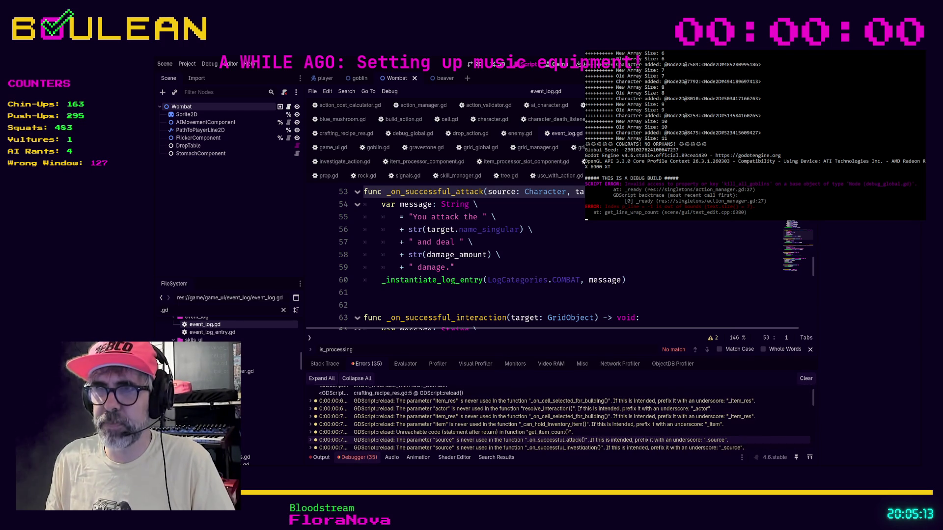
Enlarge the Errors list and review event_log.gd's UNUSED_PARAMETER warnings for source on lines 53 and 70.
{"action": "left_click_drag", "start_coordinate": [529, 331], "coordinate": [530, 288]}
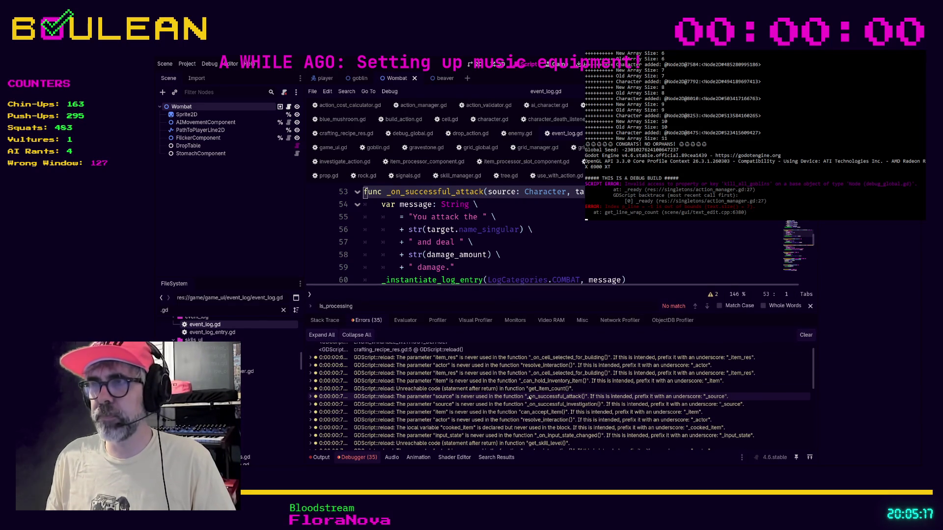
{"action": "scroll", "coordinate": [472, 236], "scroll_direction": "up", "scroll_amount": 1}
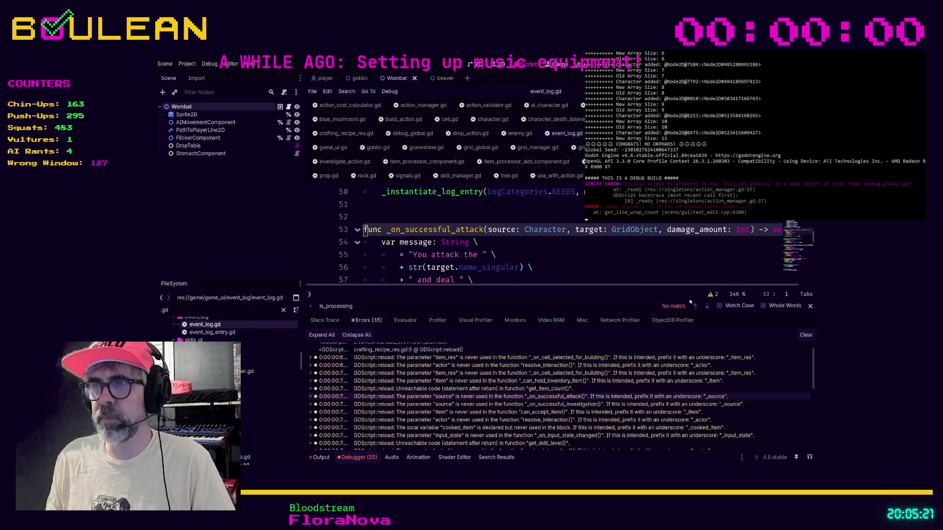
{"action": "left_click", "coordinate": [712, 294]}
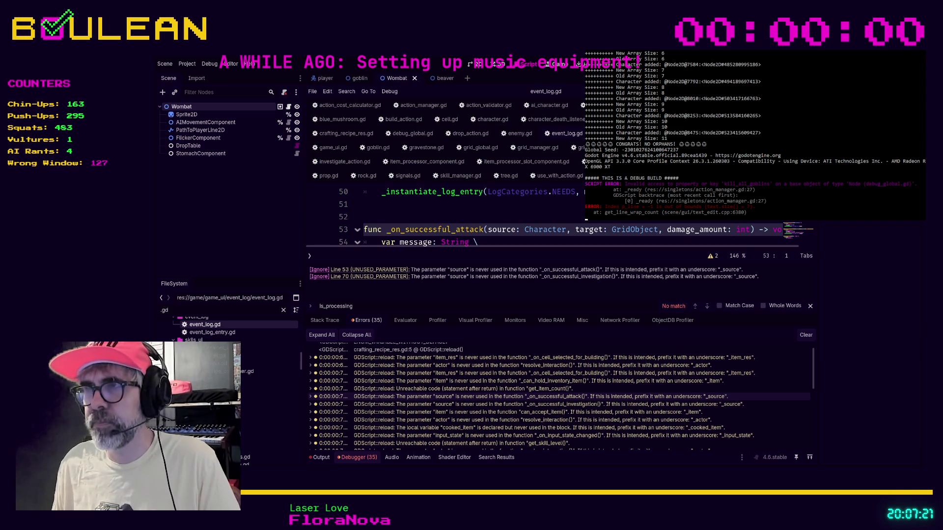
{"action": "left_click", "coordinate": [712, 256]}
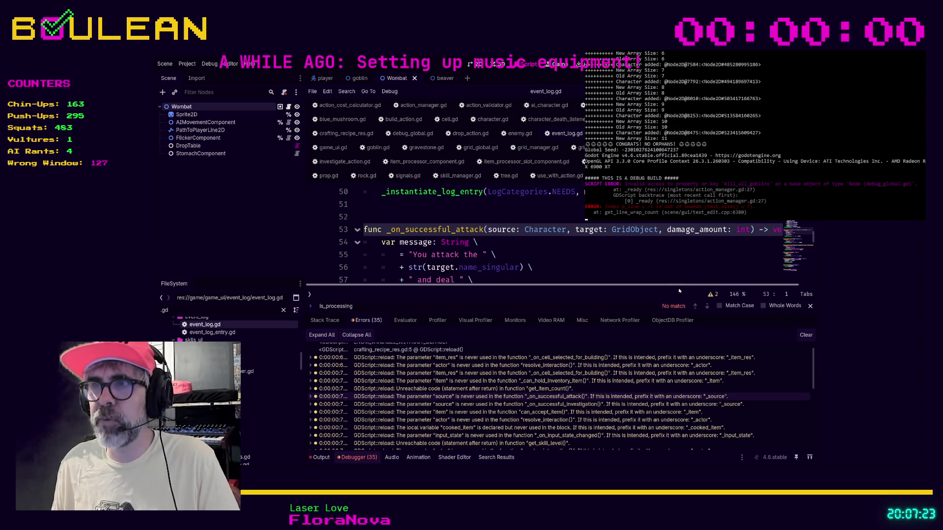
Rename the unused source parameter of _on_successful_investigation on line 70 to _source and save event_log.gd.
{"action": "left_click", "coordinate": [712, 294]}
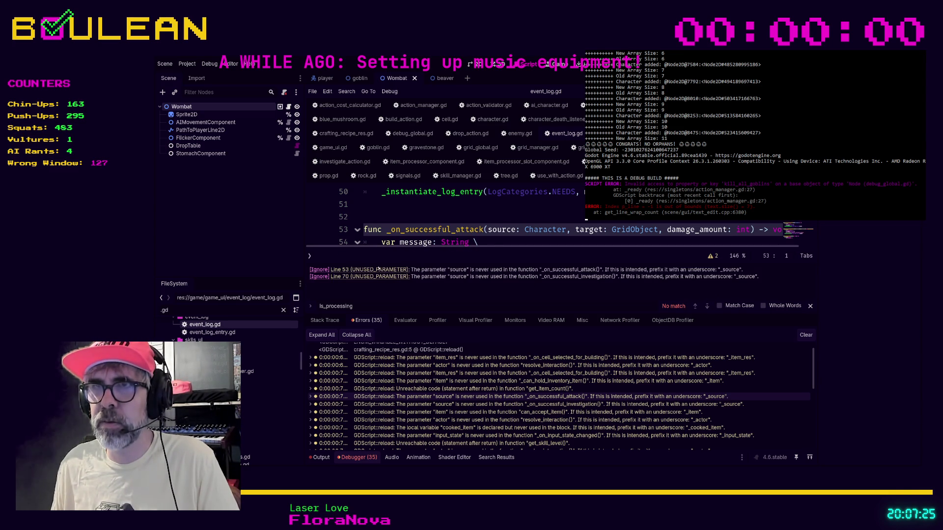
{"action": "scroll", "coordinate": [524, 243], "scroll_direction": "down", "scroll_amount": 1}
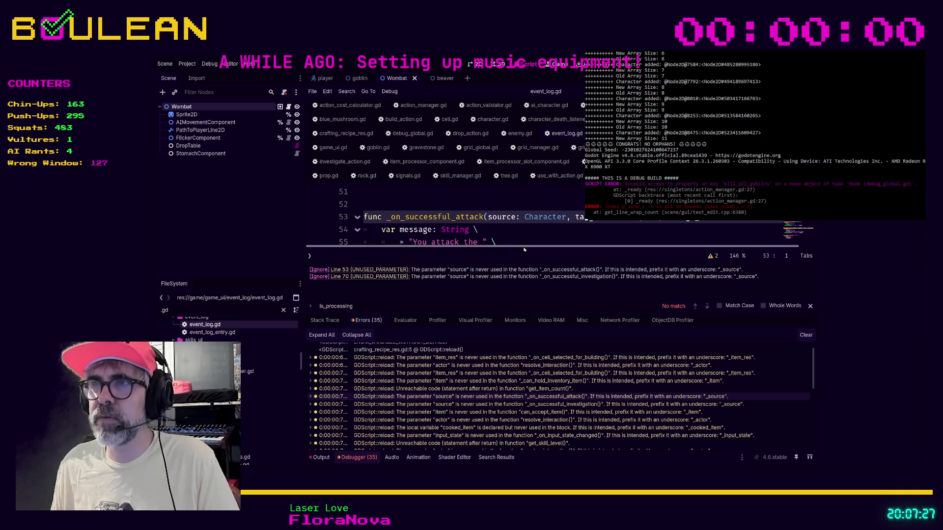
{"action": "left_click", "coordinate": [489, 218]}
{"action": "type", "text": "_"}
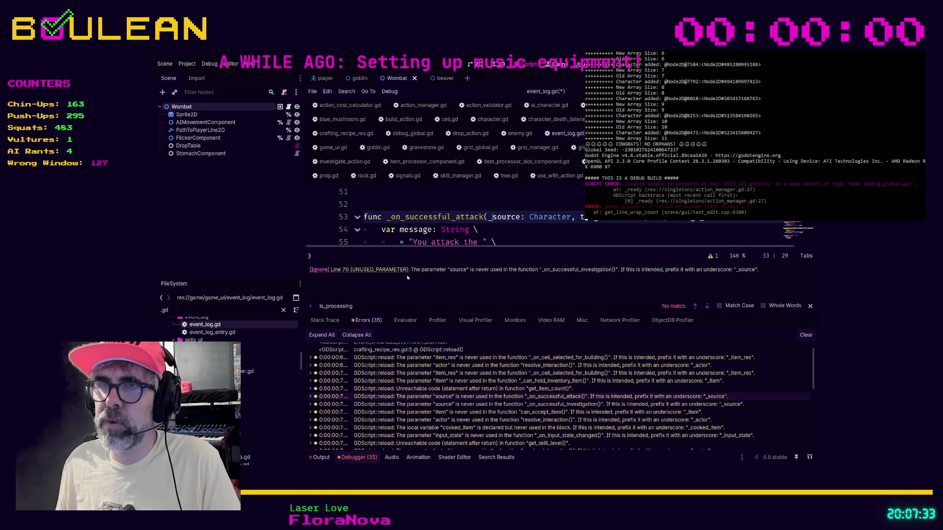
{"action": "left_click", "coordinate": [396, 270]}
{"action": "left_click", "coordinate": [520, 217]}
{"action": "type", "text": "_"}
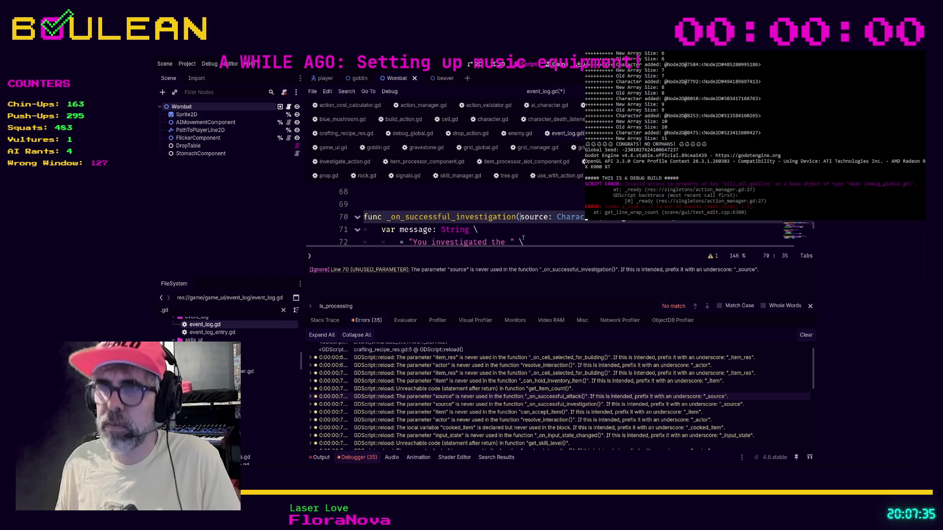
{"action": "left_click", "coordinate": [558, 230]}
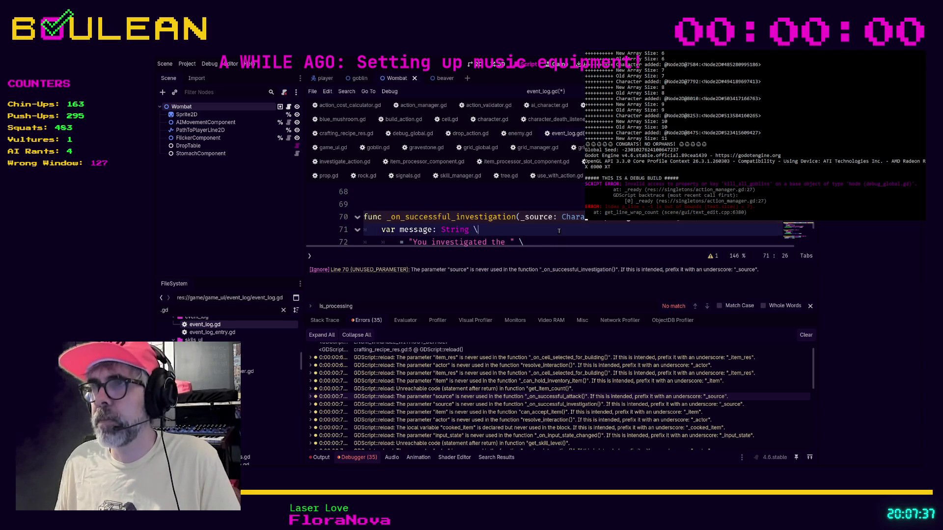
{"action": "key", "text": "ctrl+s"}
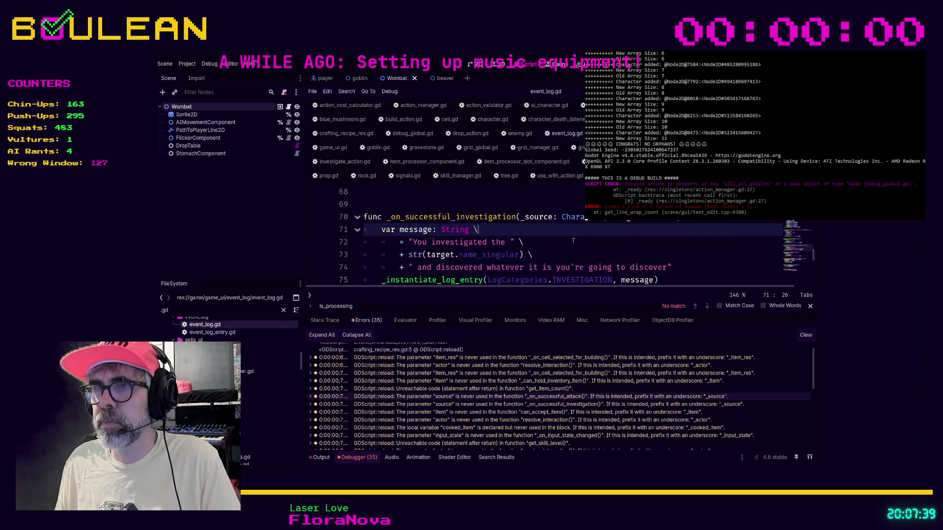
Recheck the _on_successful_investigation warning line and review the code down to _on_drop_collected.
{"action": "left_click", "coordinate": [536, 407]}
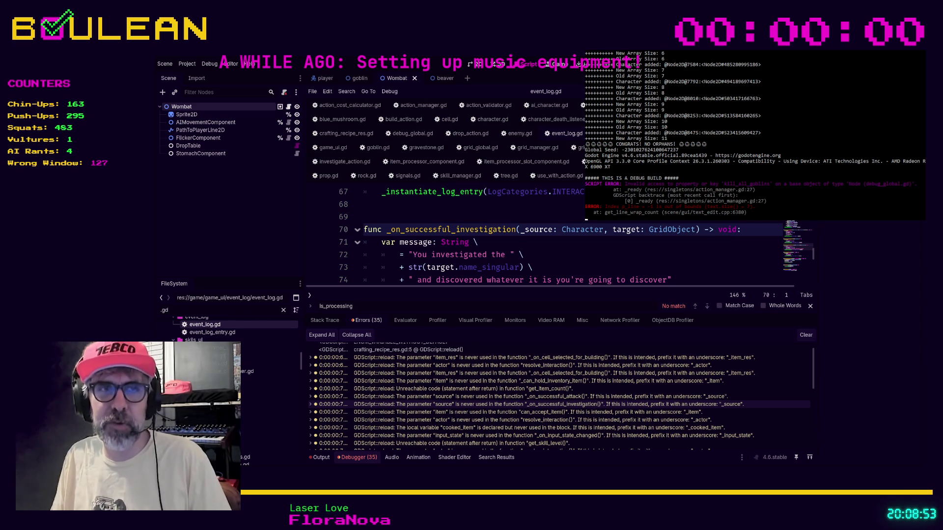
{"action": "left_click", "coordinate": [551, 255]}
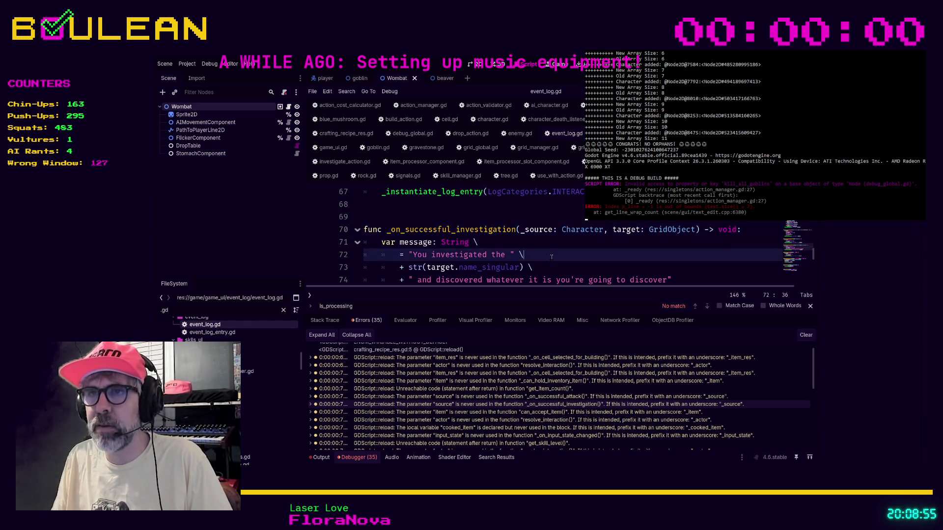
{"action": "scroll", "coordinate": [518, 268], "scroll_direction": "down", "scroll_amount": 1}
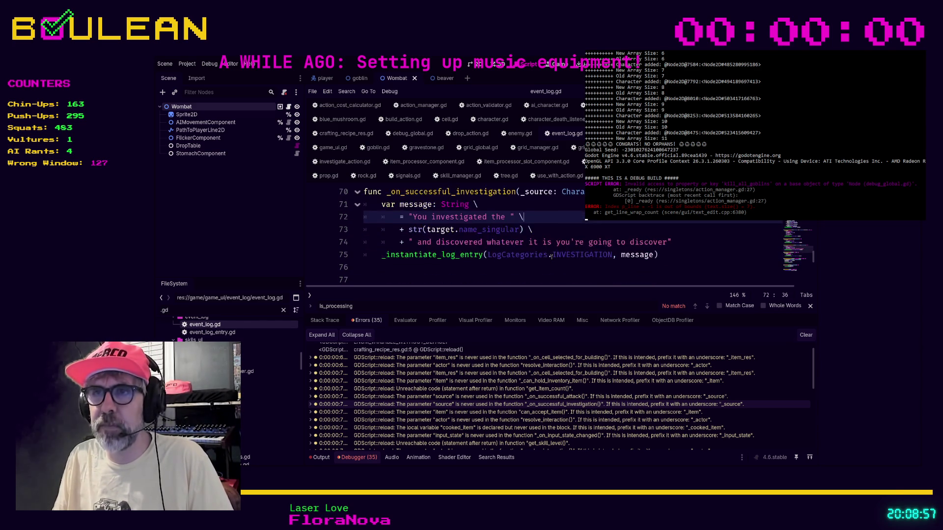
{"action": "left_click", "coordinate": [510, 269]}
{"action": "scroll", "coordinate": [510, 272], "scroll_direction": "down", "scroll_amount": 1}
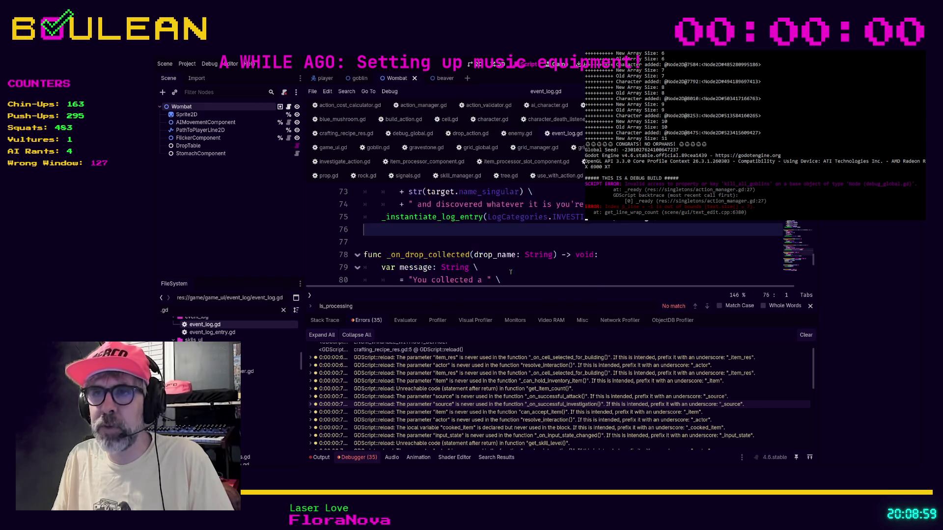
{"action": "left_click", "coordinate": [443, 241]}
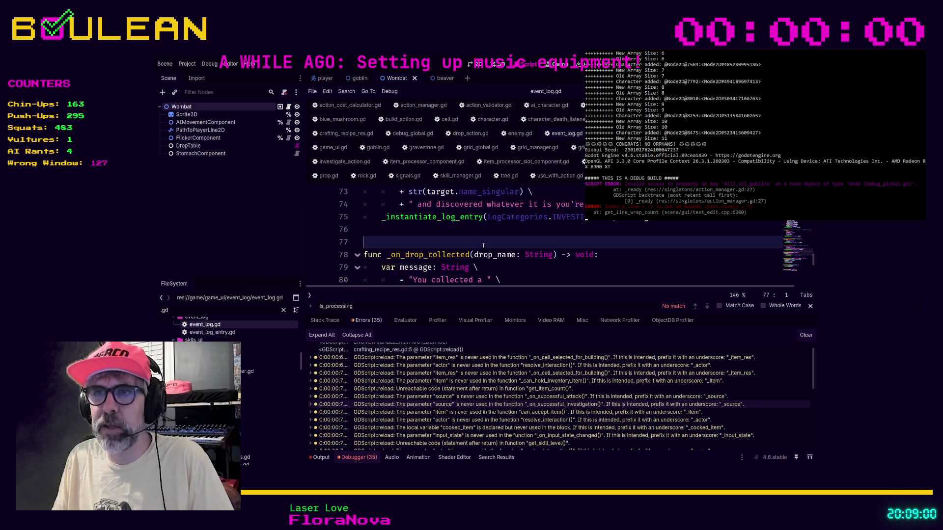
{"action": "left_click", "coordinate": [386, 233]}
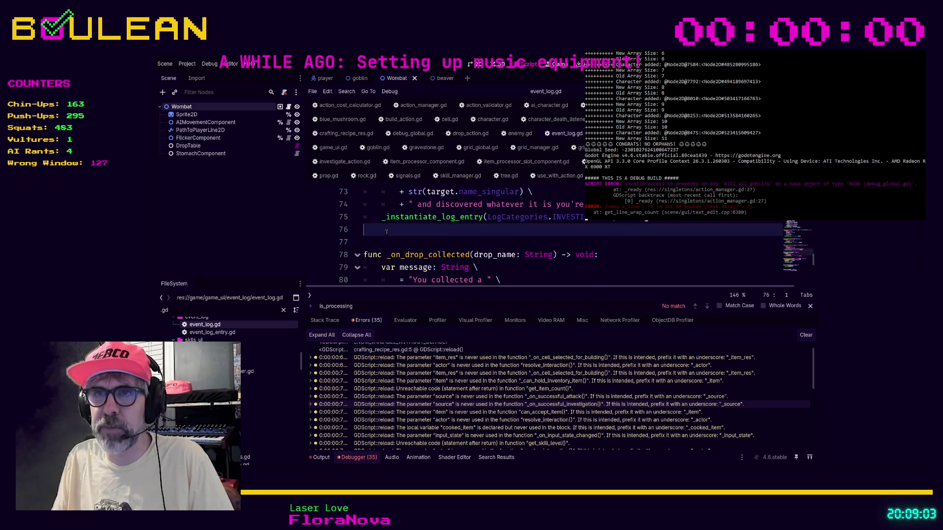
Open processing_structure.gd and show its warnings for the unused item, actor and cooked_item names.
{"action": "double_click", "coordinate": [498, 414]}
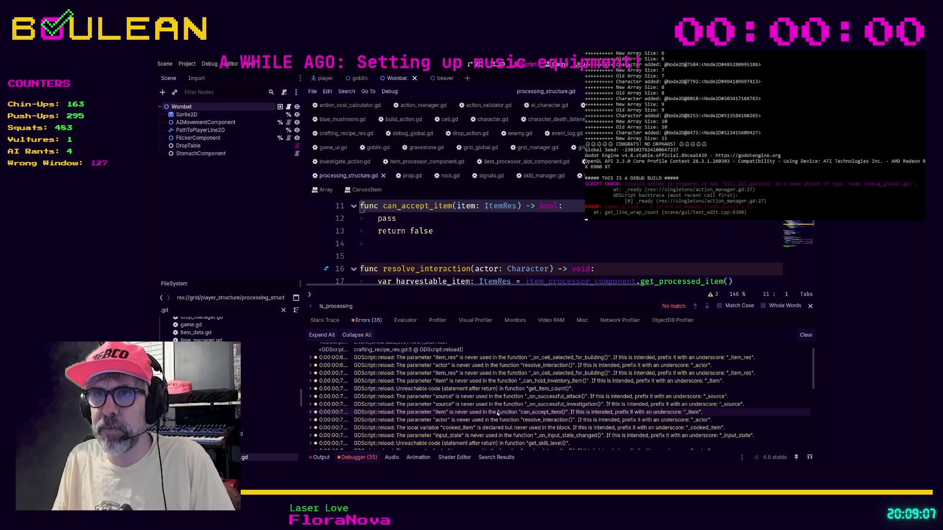
{"action": "left_click", "coordinate": [713, 295]}
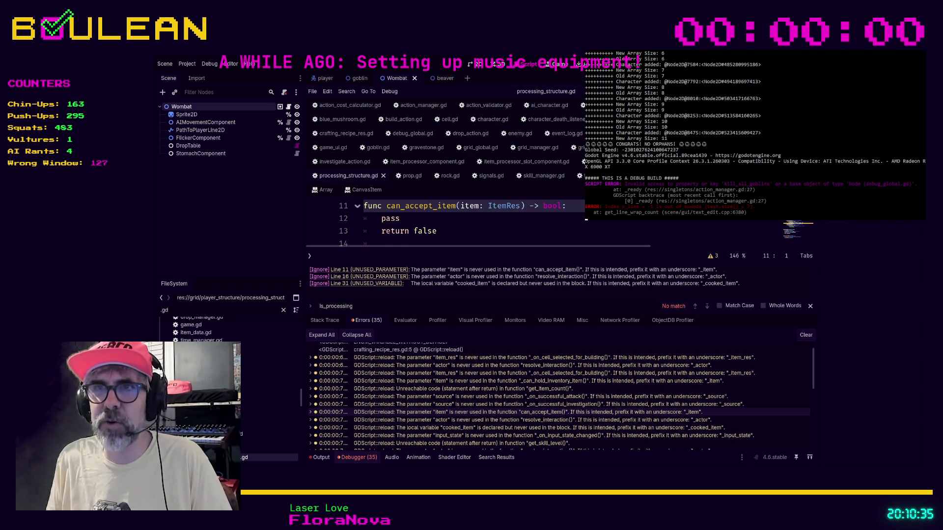
Drag the debugger splitter down to give the code area more height, staying at can_accept_item's pass/return false lines.
{"action": "left_click", "coordinate": [458, 231]}
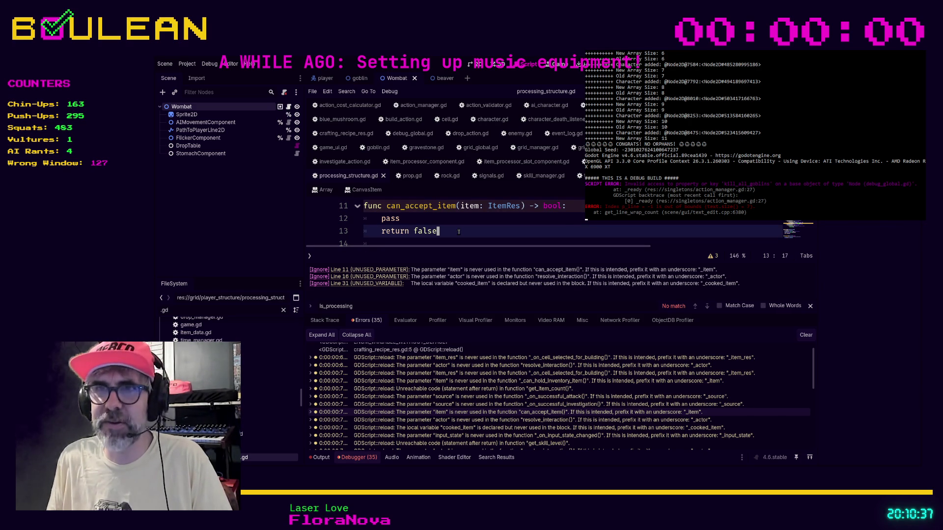
{"action": "scroll", "coordinate": [458, 231], "scroll_direction": "down", "scroll_amount": 1}
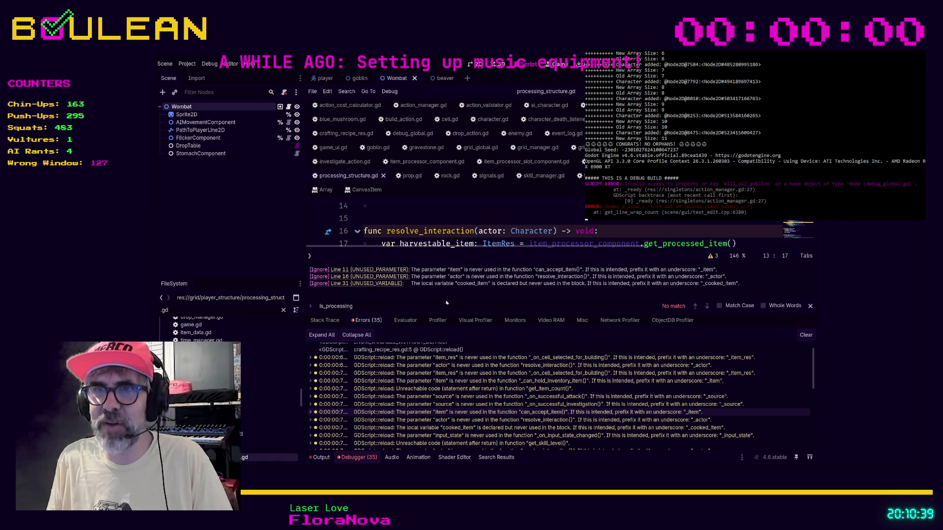
{"action": "left_click_drag", "start_coordinate": [433, 312], "coordinate": [428, 371]}
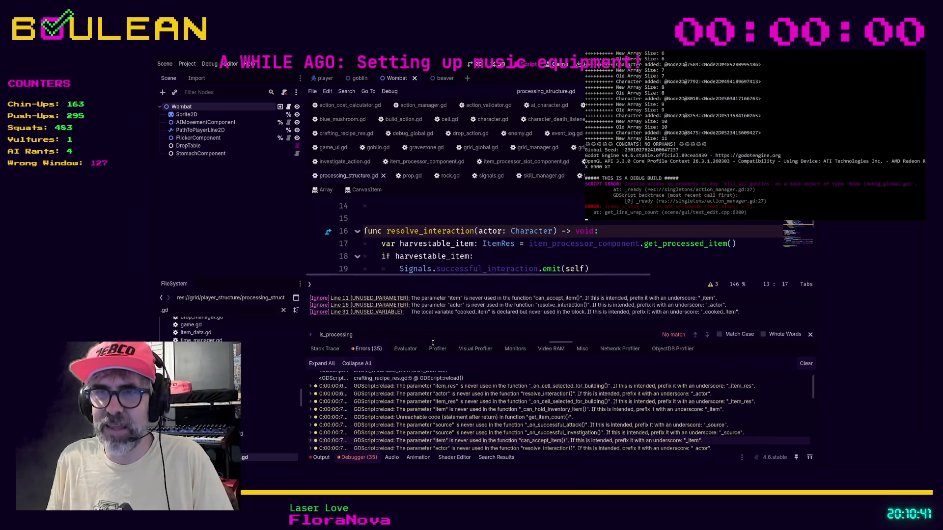
{"action": "scroll", "coordinate": [435, 253], "scroll_direction": "up", "scroll_amount": 1}
{"action": "scroll", "coordinate": [436, 243], "scroll_direction": "up", "scroll_amount": 1}
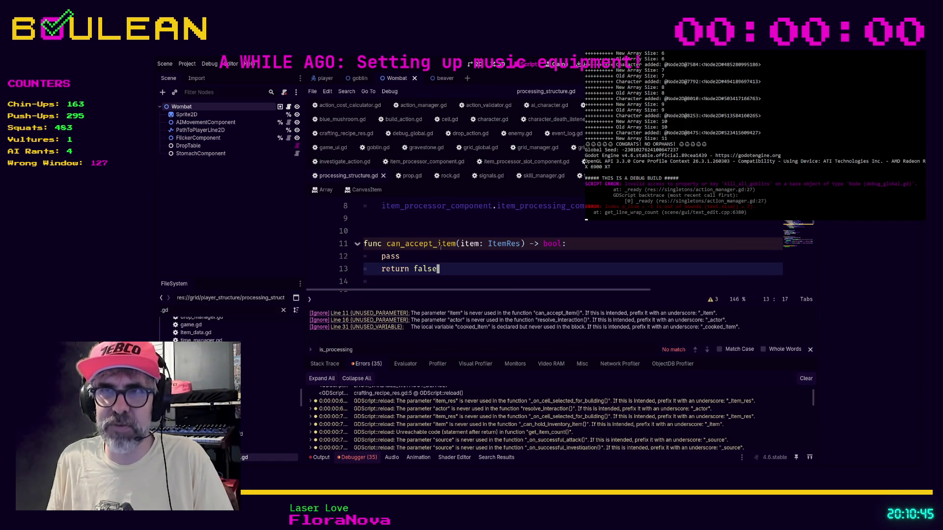
{"action": "left_click", "coordinate": [423, 258]}
{"action": "left_click", "coordinate": [470, 269]}
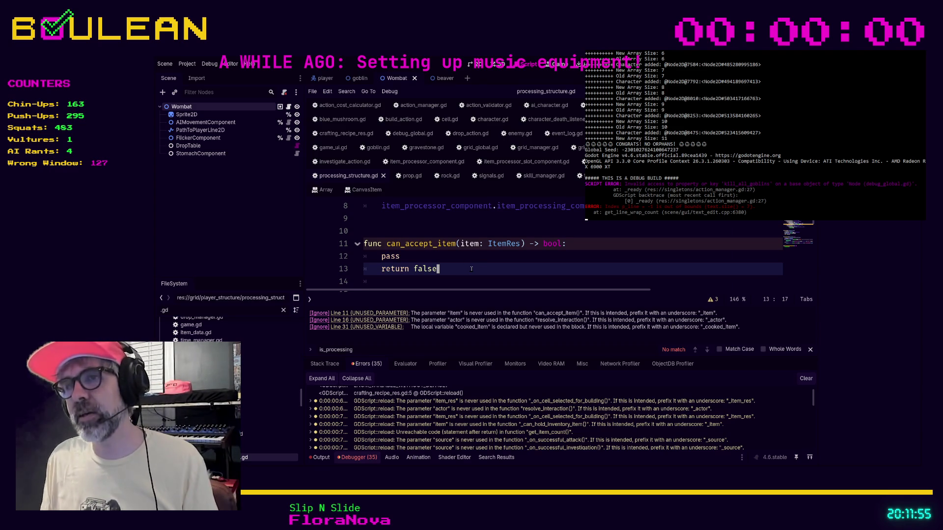
Rename can_accept_item's unused parameter to _item and save processing_structure.gd.
{"action": "left_click", "coordinate": [459, 244]}
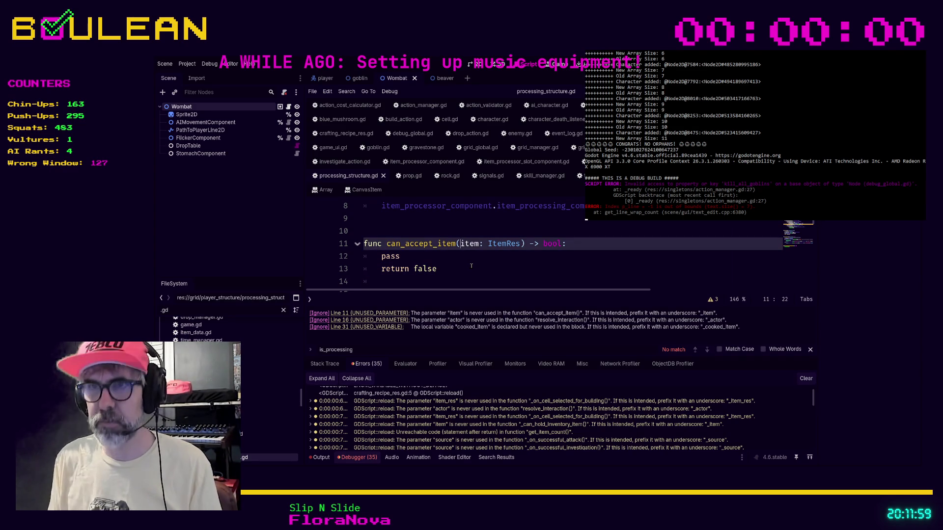
{"action": "type", "text": "_"}
{"action": "left_click", "coordinate": [471, 267]}
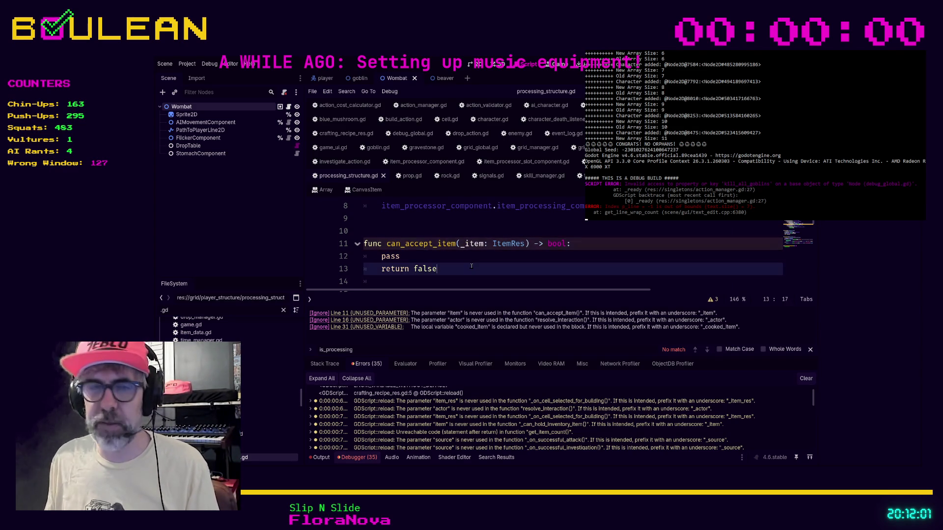
{"action": "key", "text": "ctrl+s"}
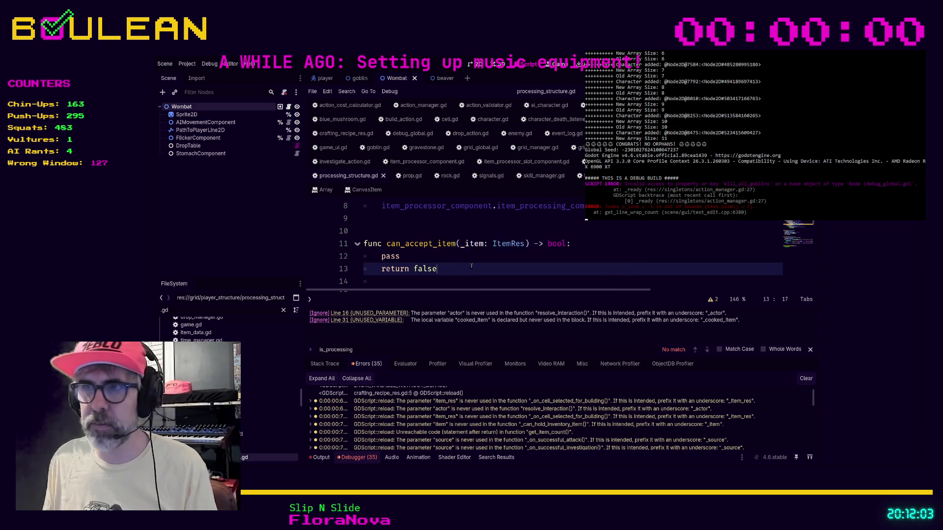
Jump through the cooked_item and actor warnings to resolve_interaction.
{"action": "left_click", "coordinate": [388, 322]}
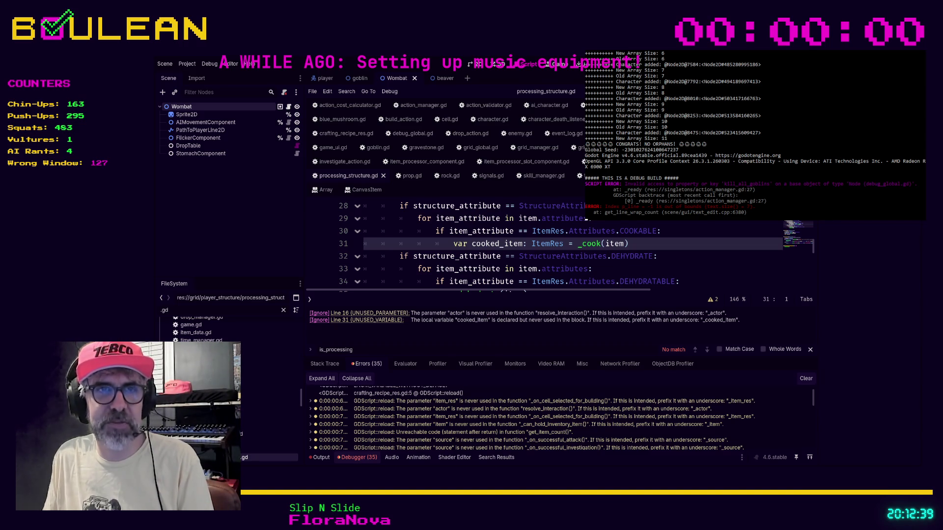
{"action": "left_click", "coordinate": [383, 313]}
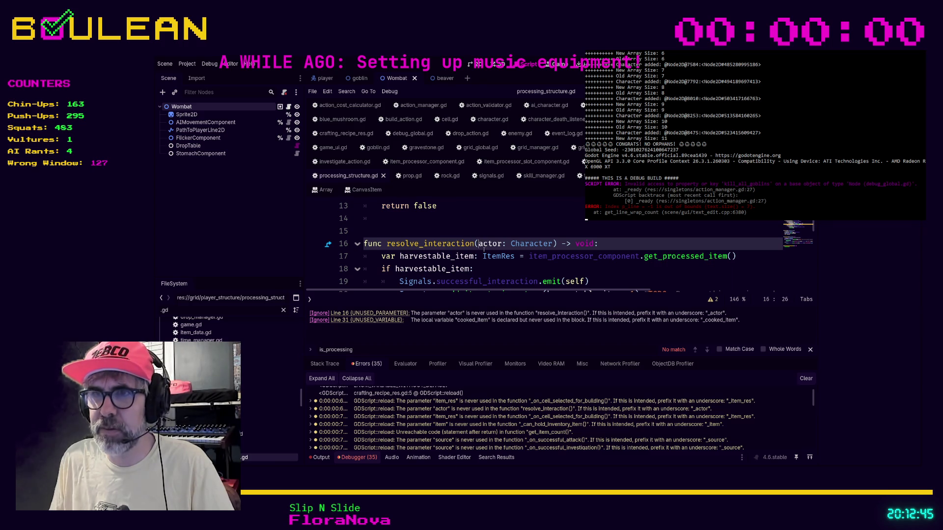
{"action": "type", "text": "_"}
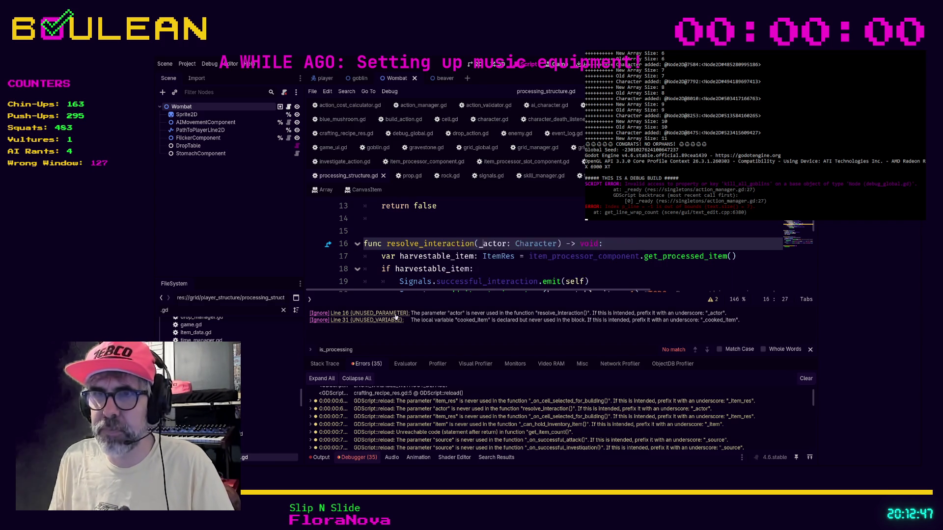
Jump to the remaining cooked_item unused-variable warning line.
{"action": "left_click", "coordinate": [383, 313]}
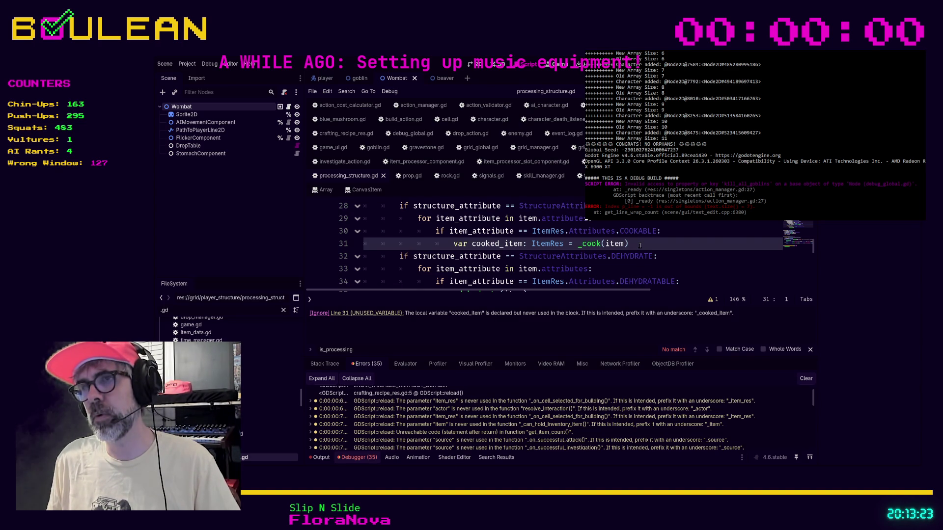
{"action": "scroll", "coordinate": [640, 244], "scroll_direction": "down", "scroll_amount": 1}
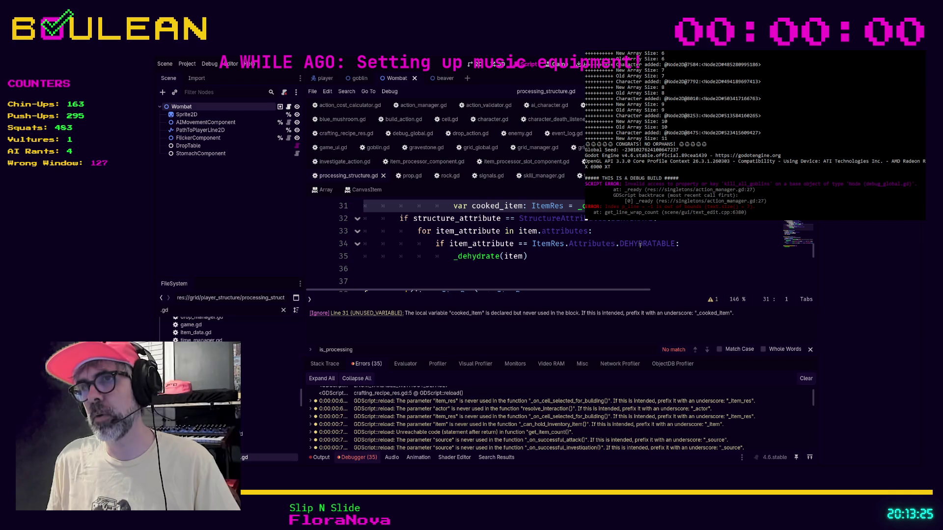
{"action": "scroll", "coordinate": [640, 244], "scroll_direction": "up", "scroll_amount": 1}
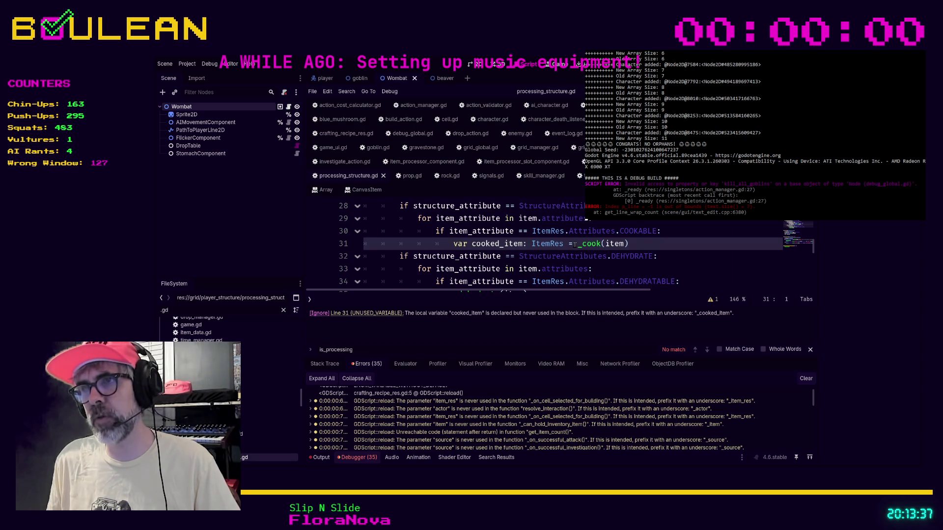
Delete the unused 'var cooked_item: ItemRes =' declaration on line 31 and save.
{"action": "left_click_drag", "start_coordinate": [572, 244], "coordinate": [454, 244]}
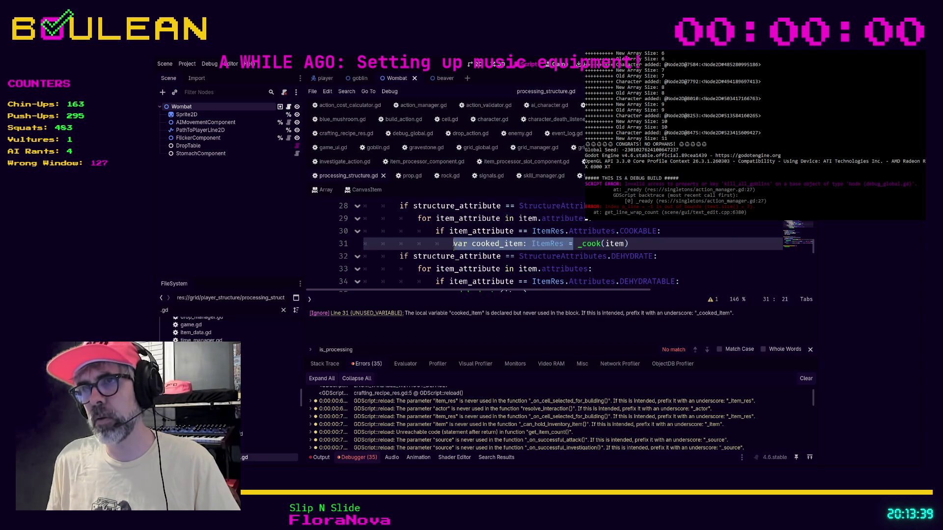
{"action": "key", "text": "BackSpace"}
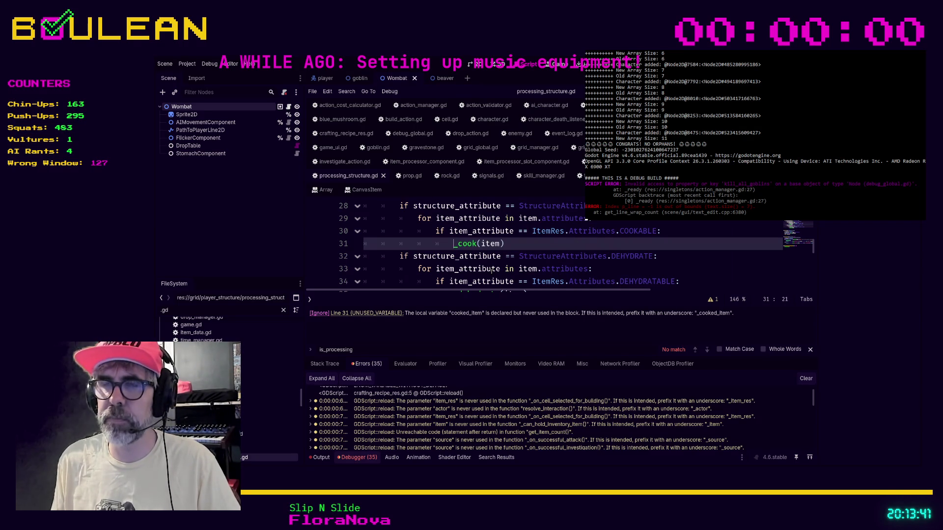
{"action": "left_click", "coordinate": [556, 244]}
{"action": "key", "text": "ctrl+s"}
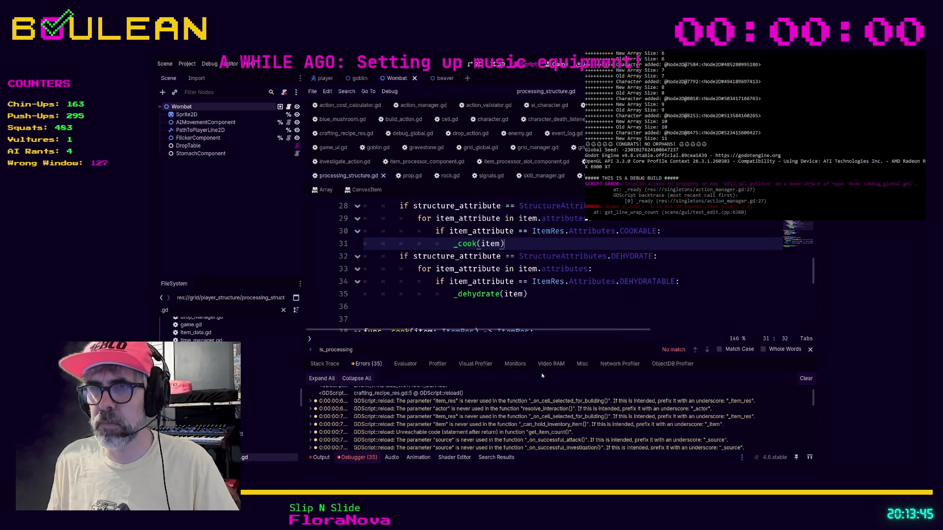
Jump to crafting_recipe_container.gd's function with the unused item_res parameter.
{"action": "left_click", "coordinate": [500, 402]}
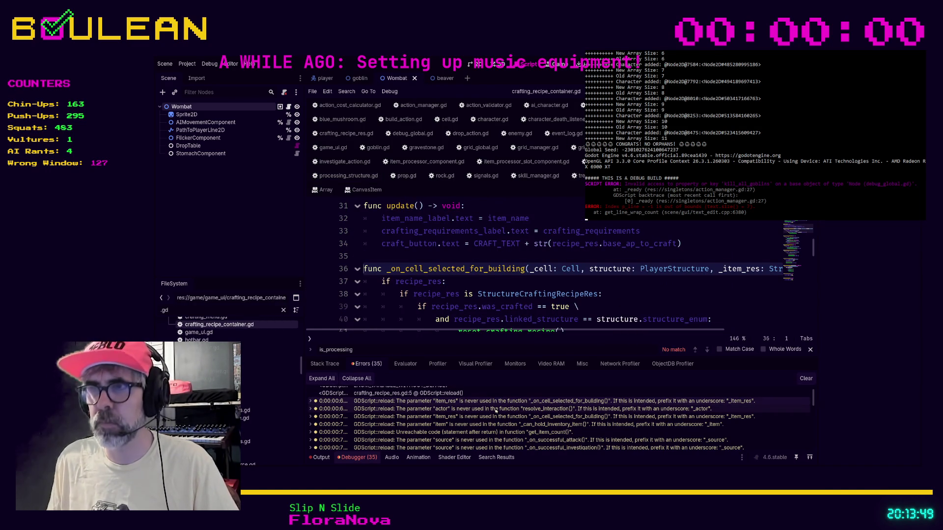
Open fishing_hole.gd at resolve_interaction's unused actor warning.
{"action": "left_click", "coordinate": [496, 409]}
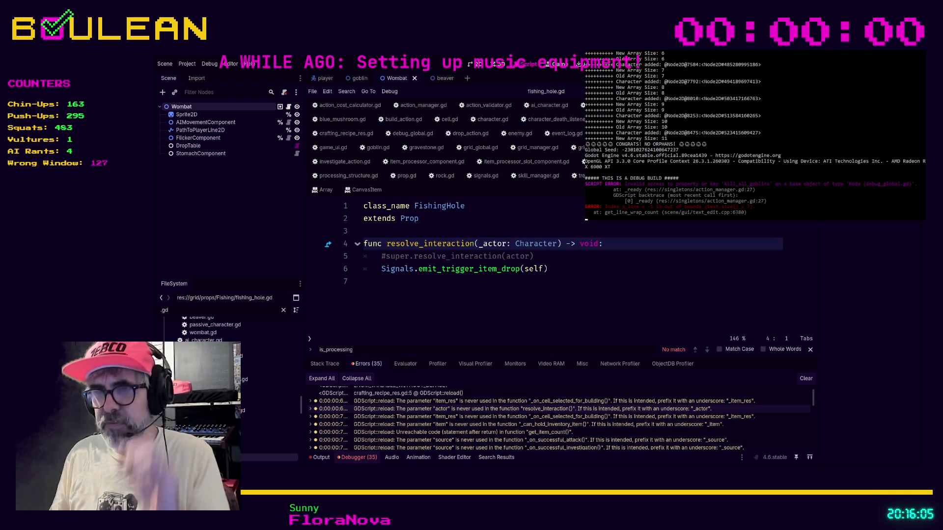
Switch from Godot to the browser window showing the Discord chat.
{"action": "key", "text": "alt+Tab"}
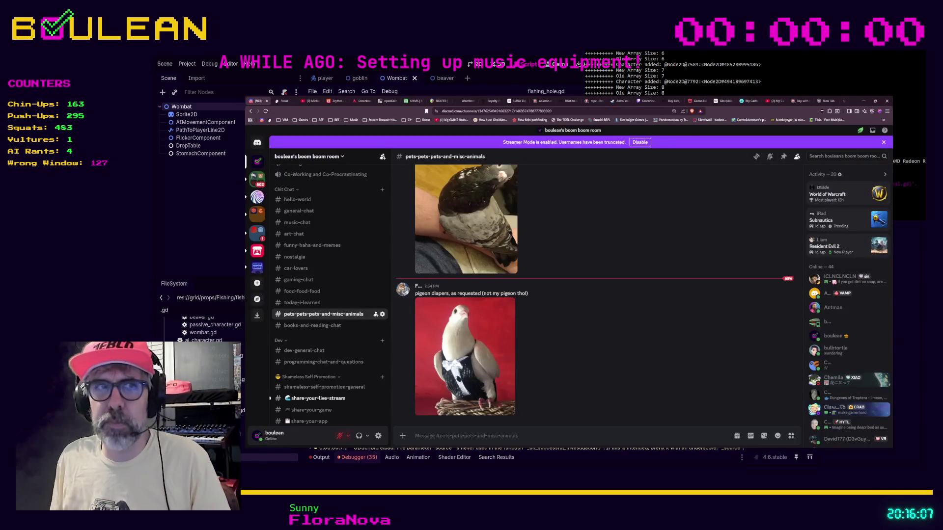
Search 'arrested development wikipedia' in a new tab and open the Wikipedia article.
{"action": "key", "text": "ctrl+t"}
{"action": "type", "text": "arrested dev"}
{"action": "type", "text": "lopment wi"}
{"action": "type", "text": "pedia"}
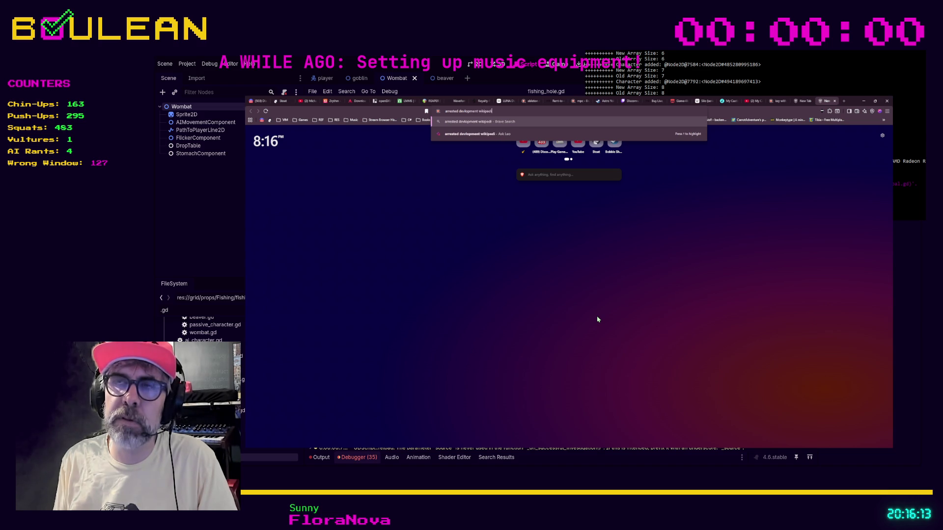
{"action": "key", "text": "Return"}
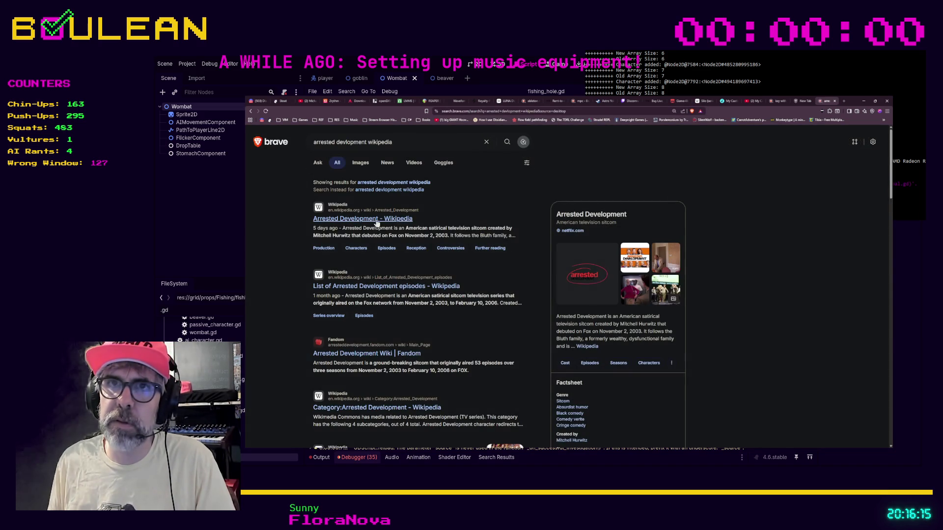
{"action": "left_click", "coordinate": [377, 221]}
{"action": "scroll", "coordinate": [511, 235], "scroll_direction": "down", "scroll_amount": 3}
{"action": "scroll", "coordinate": [512, 234], "scroll_direction": "down", "scroll_amount": 3}
{"action": "scroll", "coordinate": [511, 234], "scroll_direction": "down", "scroll_amount": 3}
{"action": "scroll", "coordinate": [513, 234], "scroll_direction": "down", "scroll_amount": 3}
{"action": "scroll", "coordinate": [511, 236], "scroll_direction": "down", "scroll_amount": 3}
{"action": "scroll", "coordinate": [509, 239], "scroll_direction": "down", "scroll_amount": 3}
{"action": "scroll", "coordinate": [506, 242], "scroll_direction": "down", "scroll_amount": 3}
{"action": "scroll", "coordinate": [516, 240], "scroll_direction": "down", "scroll_amount": 5}
{"action": "scroll", "coordinate": [538, 236], "scroll_direction": "up", "scroll_amount": 3}
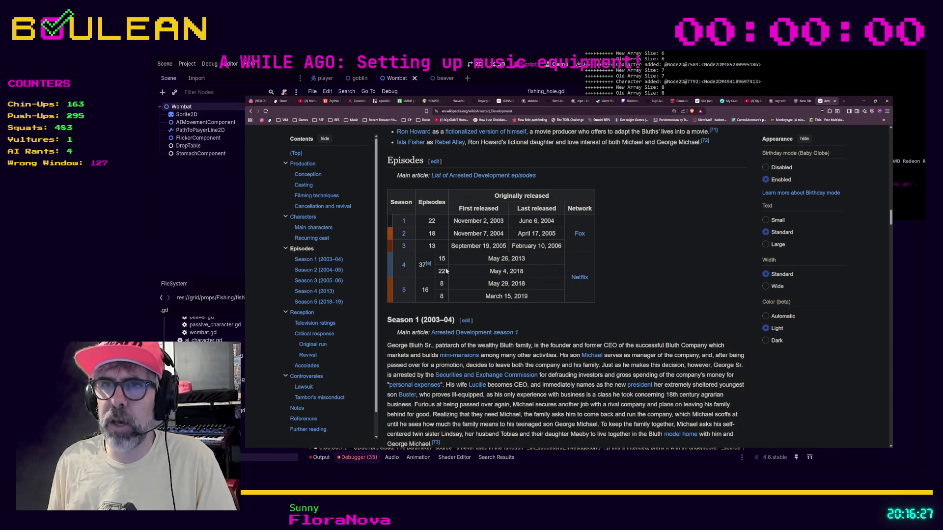
Highlight the Episodes table's season rows (May 26, 2013; May 4, 2018; Seasons 1 and 2).
{"action": "left_click_drag", "start_coordinate": [439, 272], "coordinate": [526, 272]}
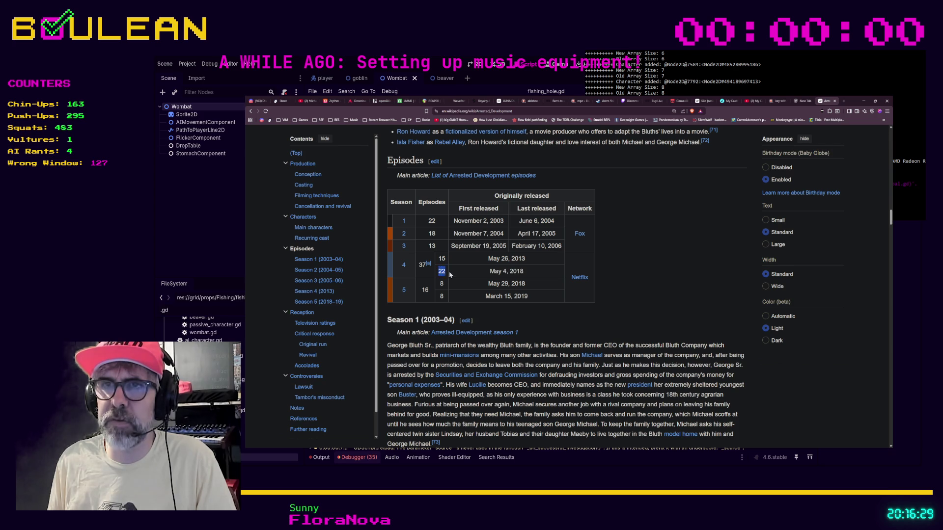
{"action": "left_click", "coordinate": [527, 271]}
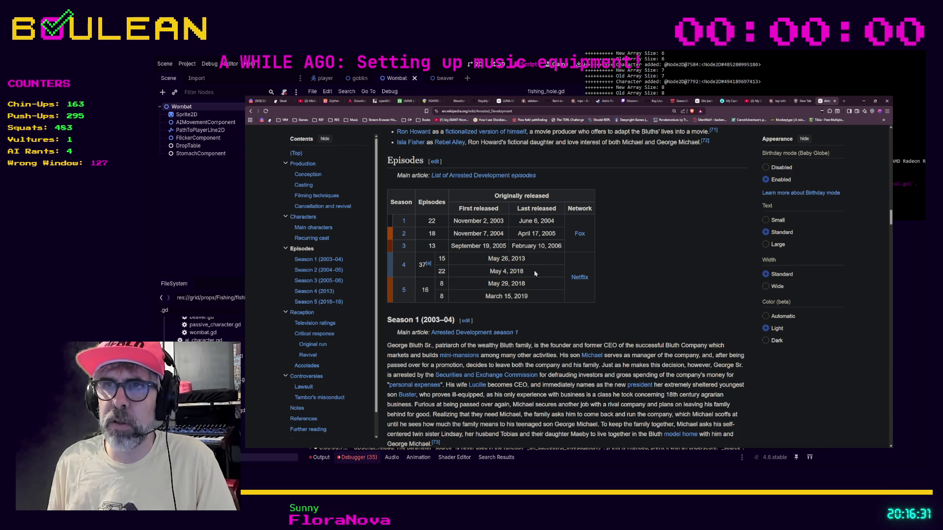
{"action": "left_click_drag", "start_coordinate": [540, 257], "coordinate": [426, 263]}
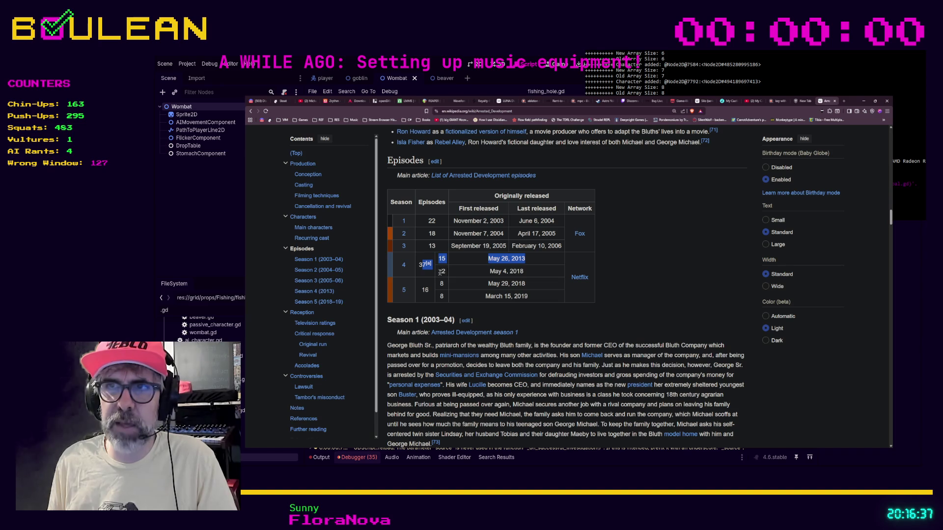
{"action": "left_click_drag", "start_coordinate": [441, 271], "coordinate": [520, 271]}
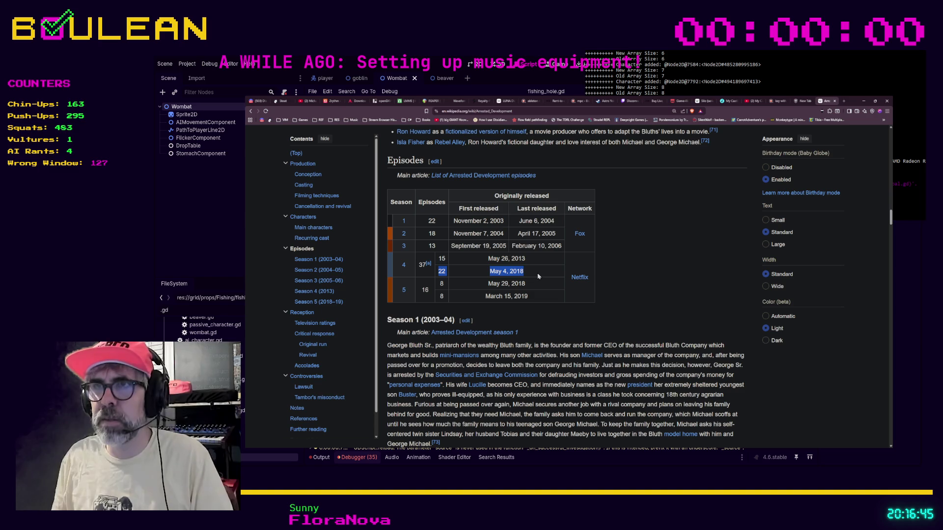
{"action": "left_click", "coordinate": [538, 277]}
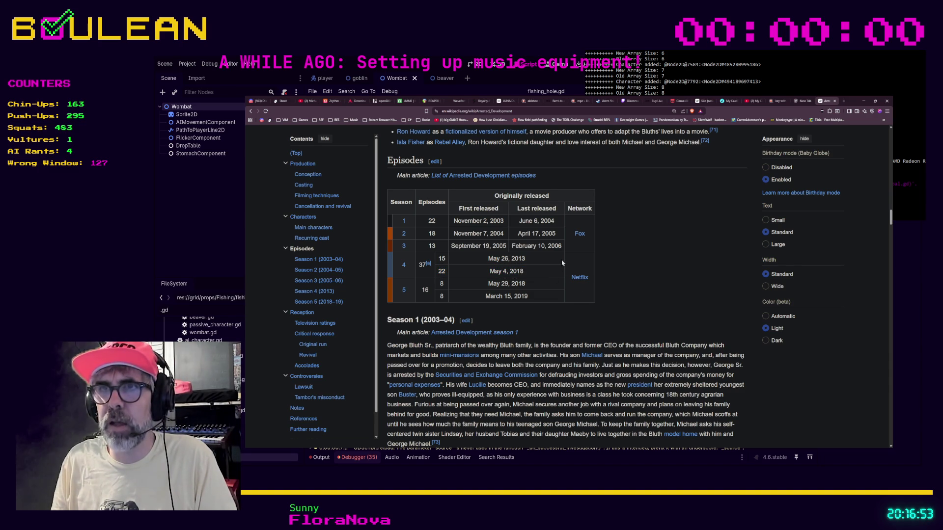
{"action": "left_click_drag", "start_coordinate": [574, 247], "coordinate": [442, 232]}
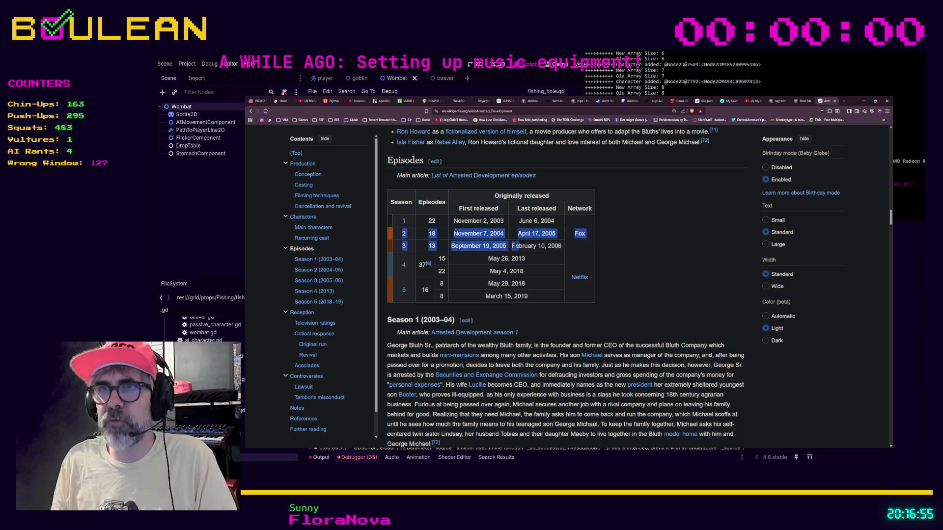
{"action": "left_click_drag", "start_coordinate": [556, 221], "coordinate": [402, 221]}
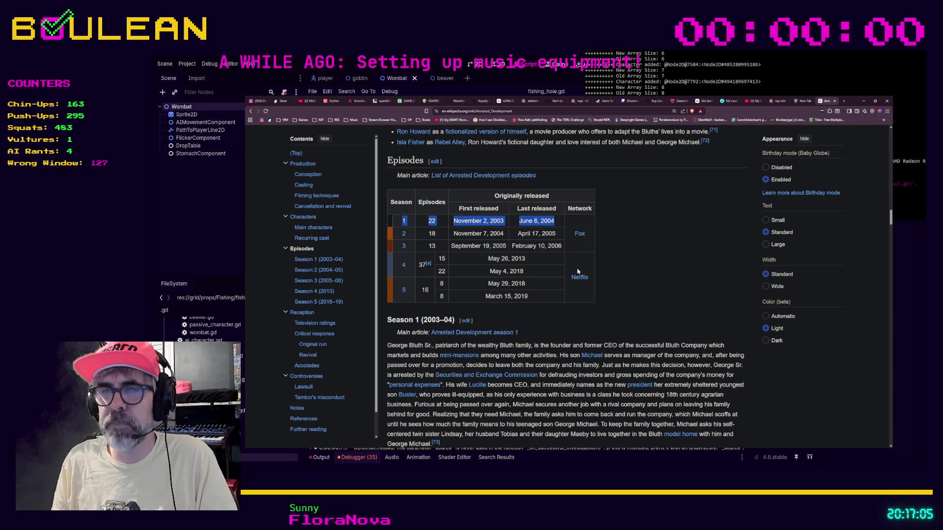
Close the browser and return to fishing_hole.gd in Godot.
{"action": "left_click", "coordinate": [863, 101]}
{"action": "left_click", "coordinate": [480, 317]}
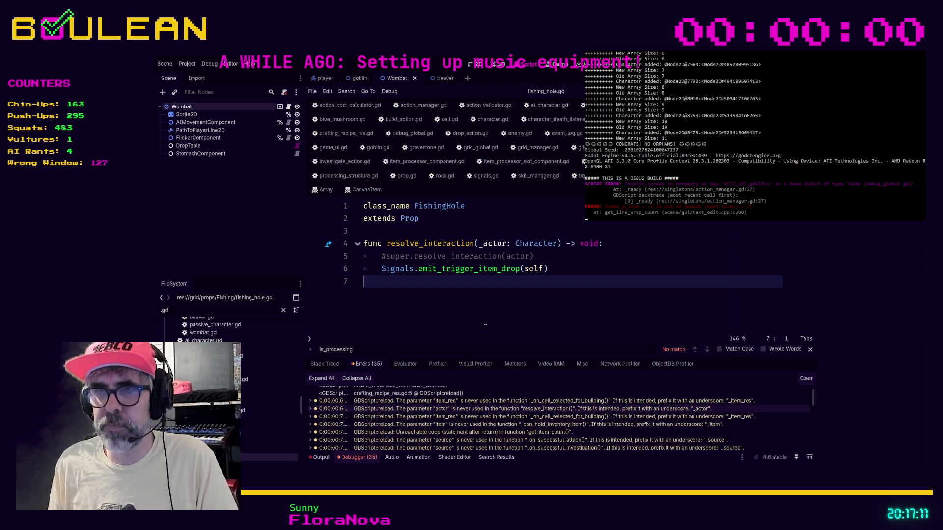
Step through the warnings in grid_manager.gd, game.gd, inventory.gd and the attack/investigation handlers.
{"action": "double_click", "coordinate": [442, 417]}
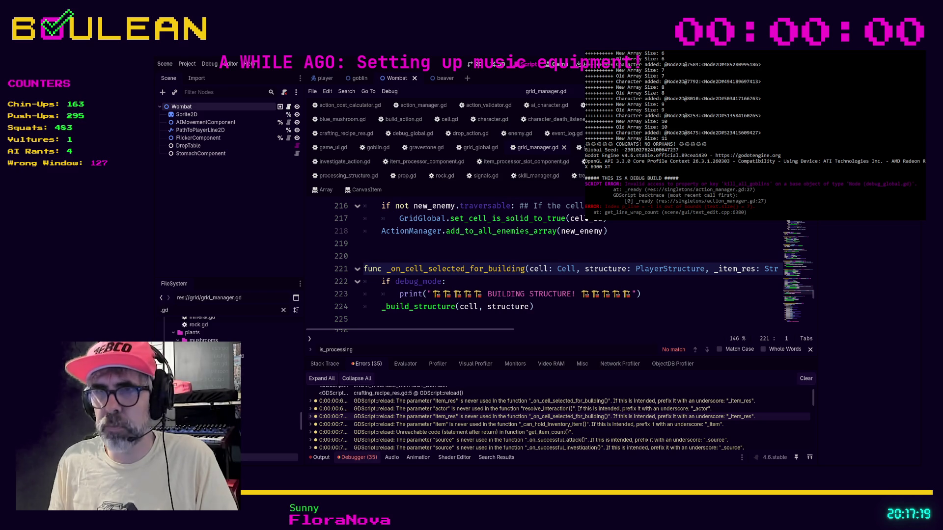
{"action": "left_click", "coordinate": [382, 425]}
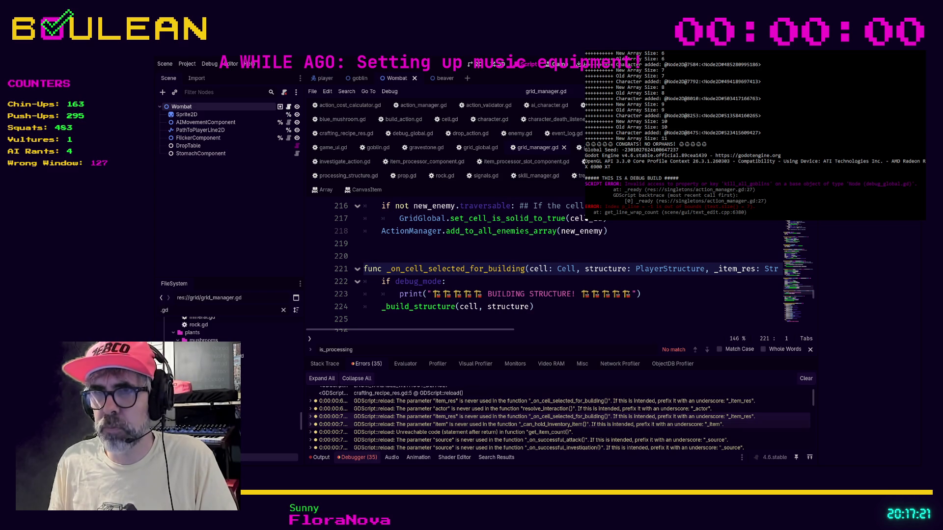
{"action": "left_click", "coordinate": [385, 433]}
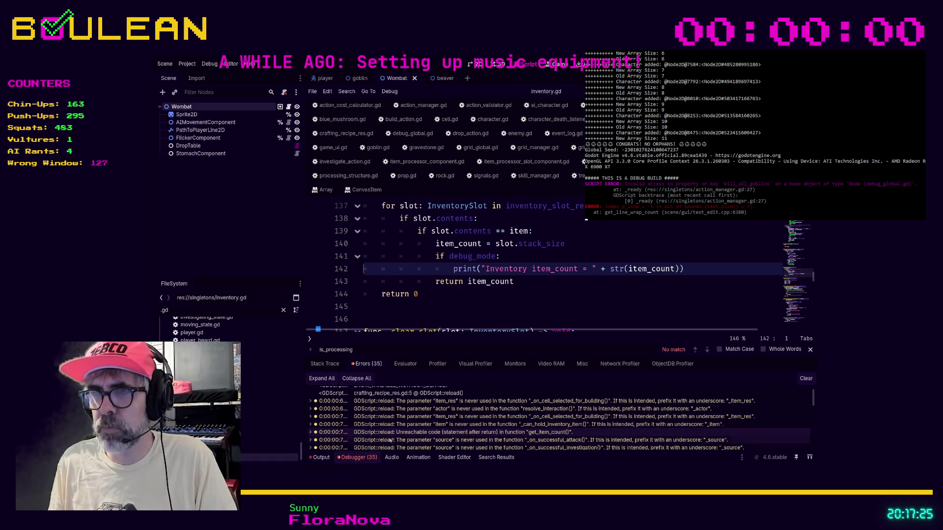
{"action": "left_click", "coordinate": [388, 441]}
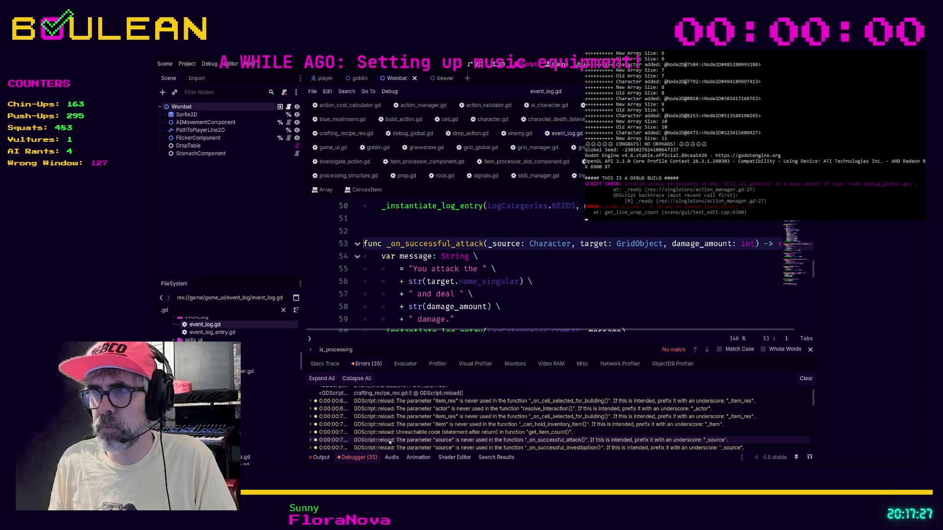
{"action": "left_click", "coordinate": [388, 448]}
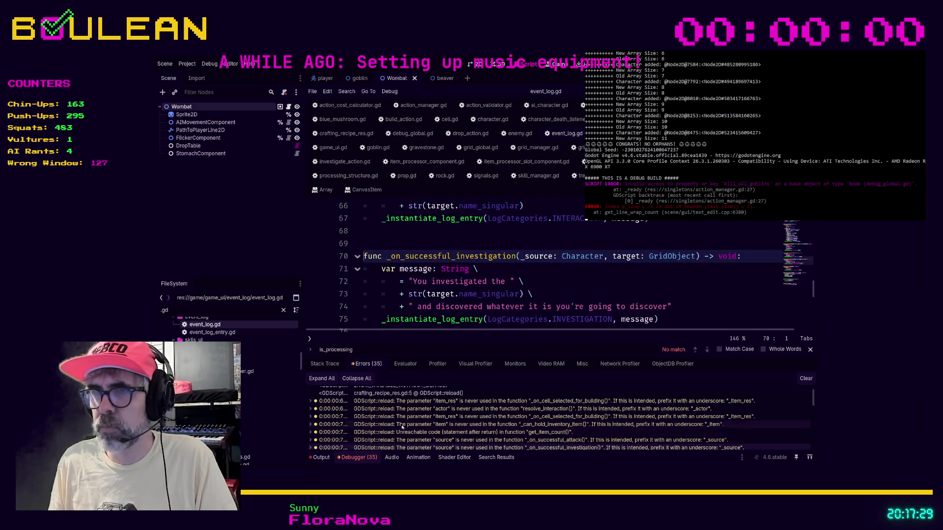
{"action": "scroll", "coordinate": [388, 442], "scroll_direction": "down", "scroll_amount": 1}
{"action": "scroll", "coordinate": [389, 442], "scroll_direction": "down", "scroll_amount": 1}
{"action": "scroll", "coordinate": [388, 442], "scroll_direction": "down", "scroll_amount": 1}
Open cell.gd at the _on_input_state_changed warning and show its warnings list.
{"action": "left_click", "coordinate": [388, 420]}
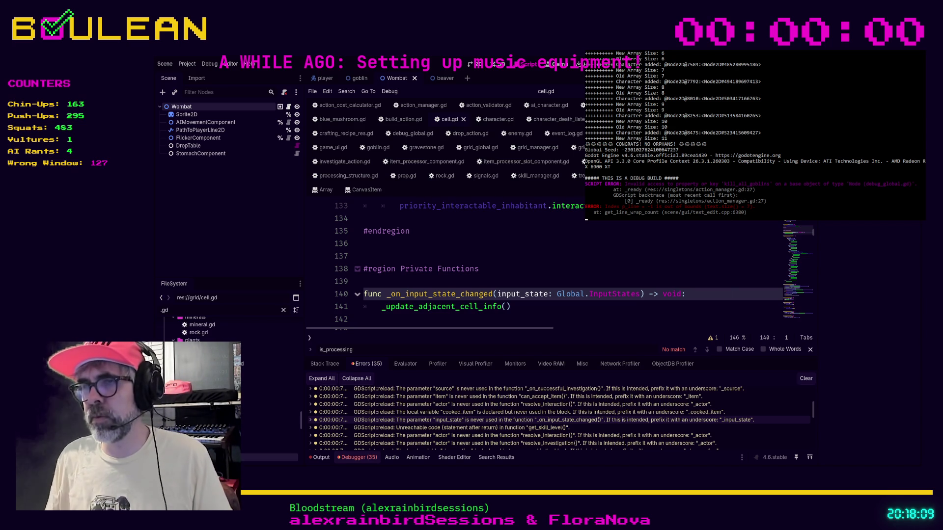
{"action": "left_click", "coordinate": [714, 338]}
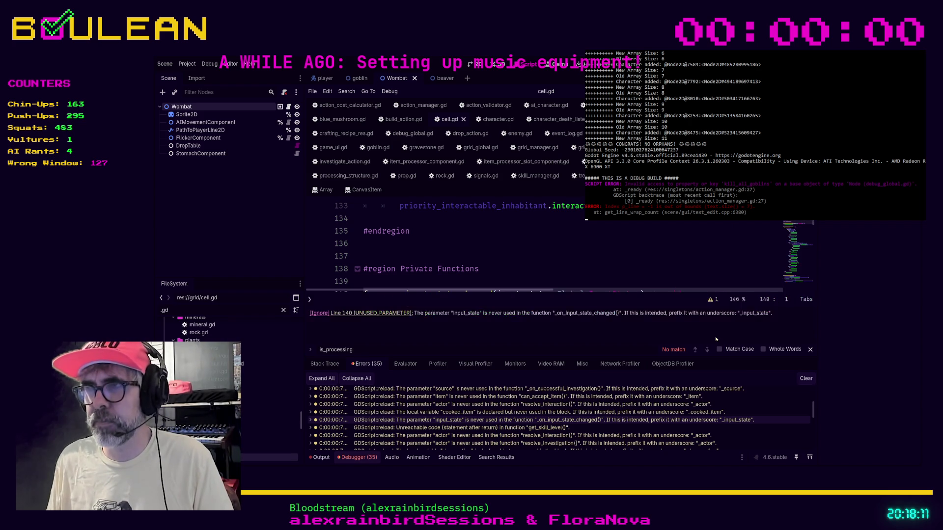
Prefix cell.gd's unused input_state parameter on line 140 with an underscore.
{"action": "left_click", "coordinate": [383, 312]}
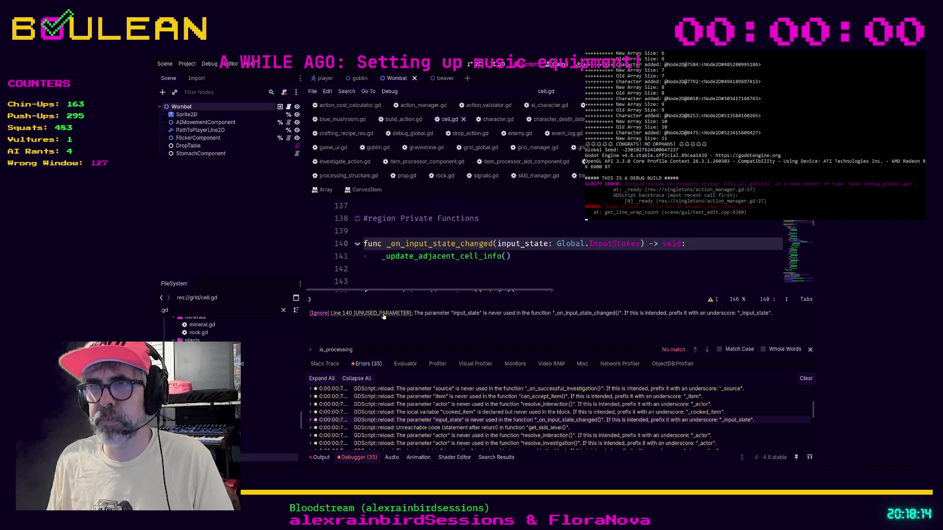
{"action": "left_click", "coordinate": [499, 244]}
{"action": "type", "text": "_"}
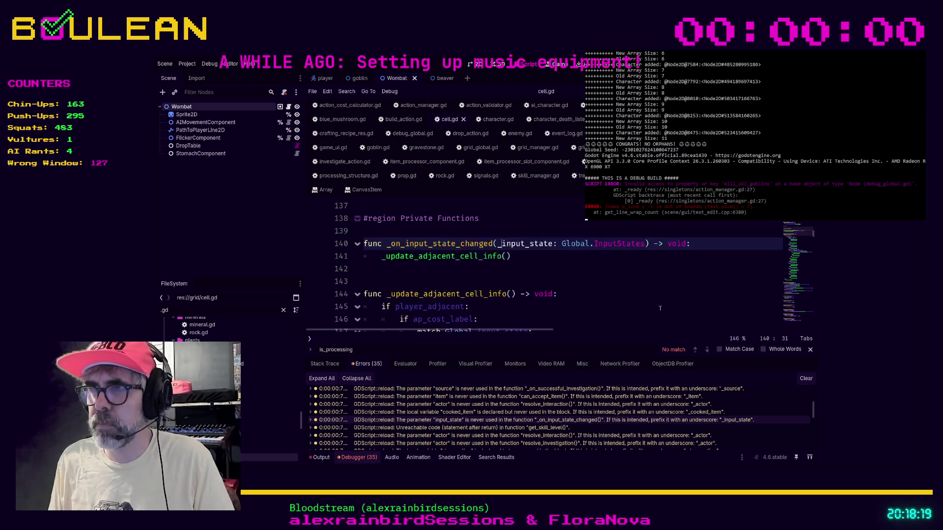
Open skill_manager.gd at the line 112 unreachable duplicate return warning.
{"action": "left_click", "coordinate": [693, 427]}
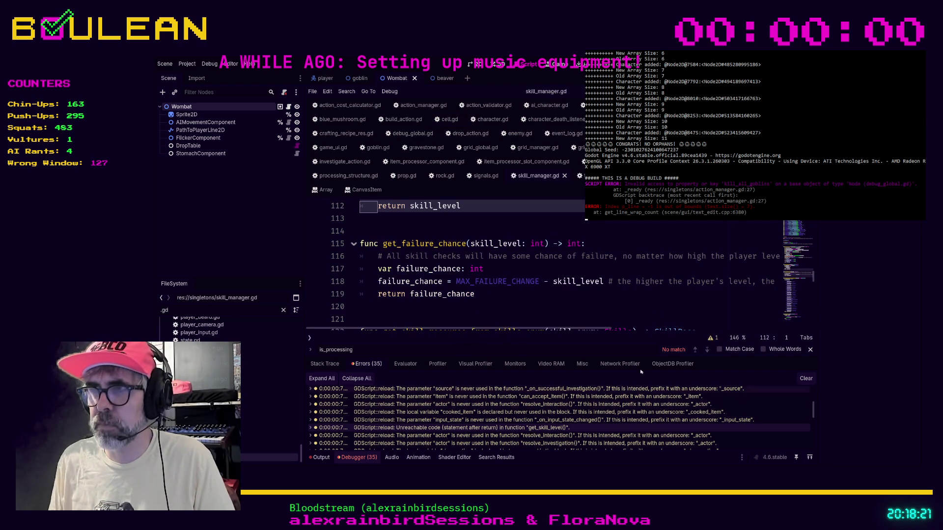
{"action": "left_click", "coordinate": [713, 339]}
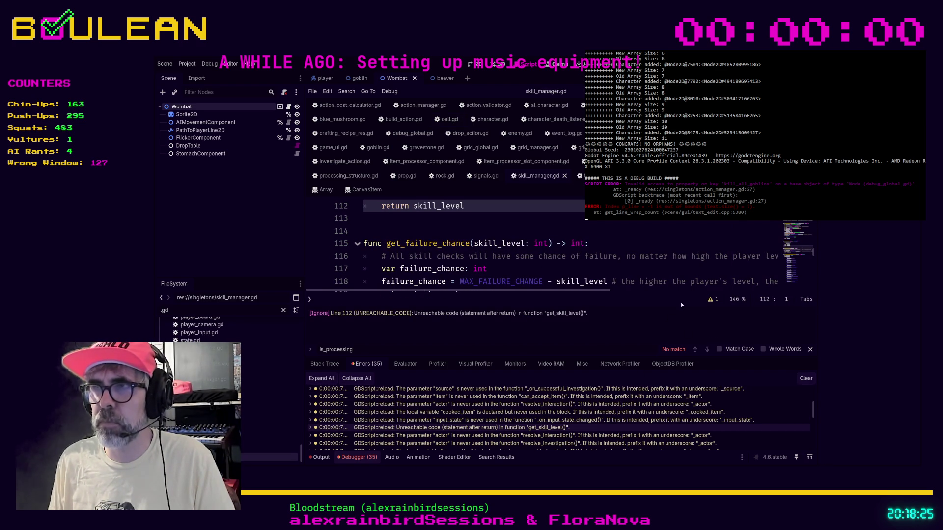
{"action": "left_click", "coordinate": [387, 315]}
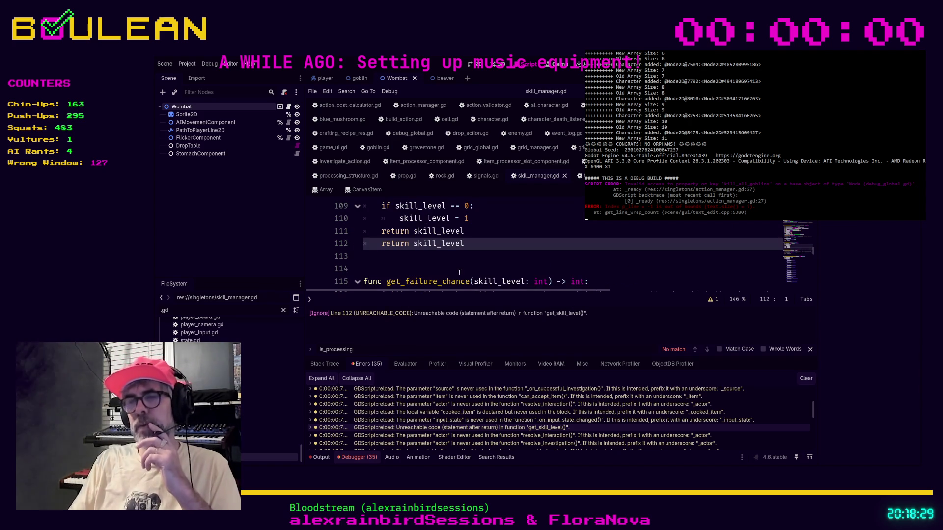
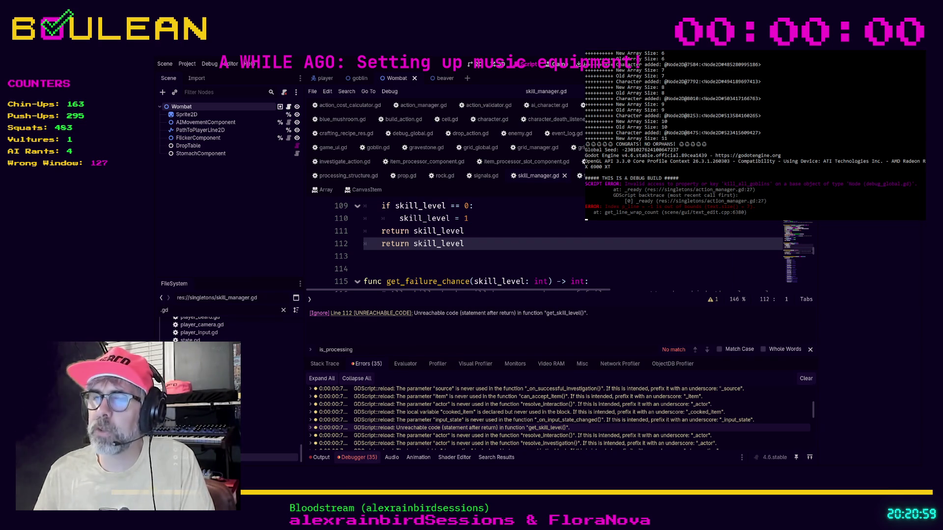
Move the caret around the blank lines after the returns, then switch to the chat server tab.
{"action": "left_click", "coordinate": [474, 254]}
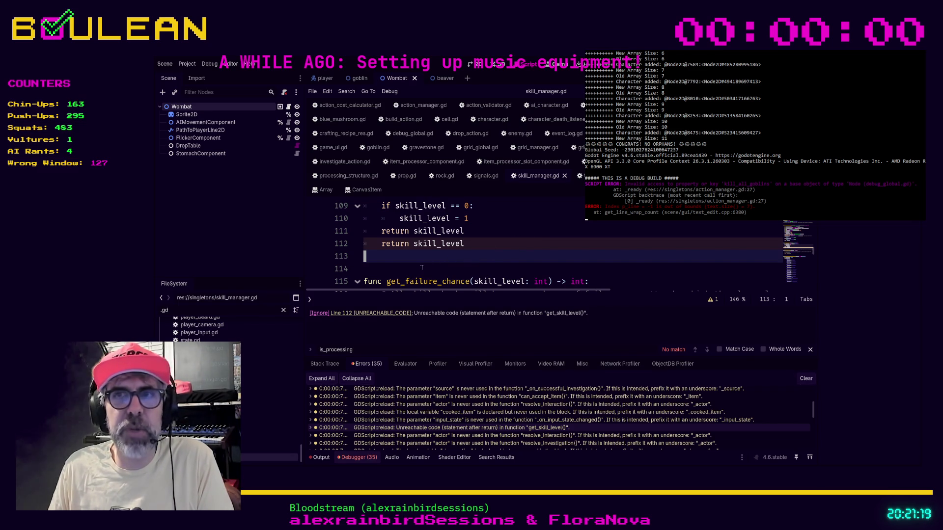
{"action": "left_click", "coordinate": [393, 272]}
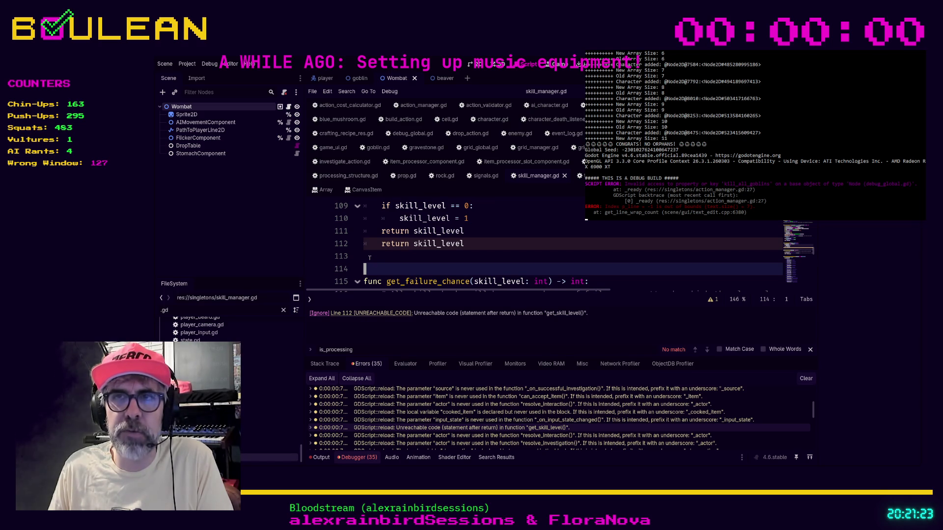
{"action": "left_click", "coordinate": [369, 258]}
{"action": "left_click", "coordinate": [376, 268]}
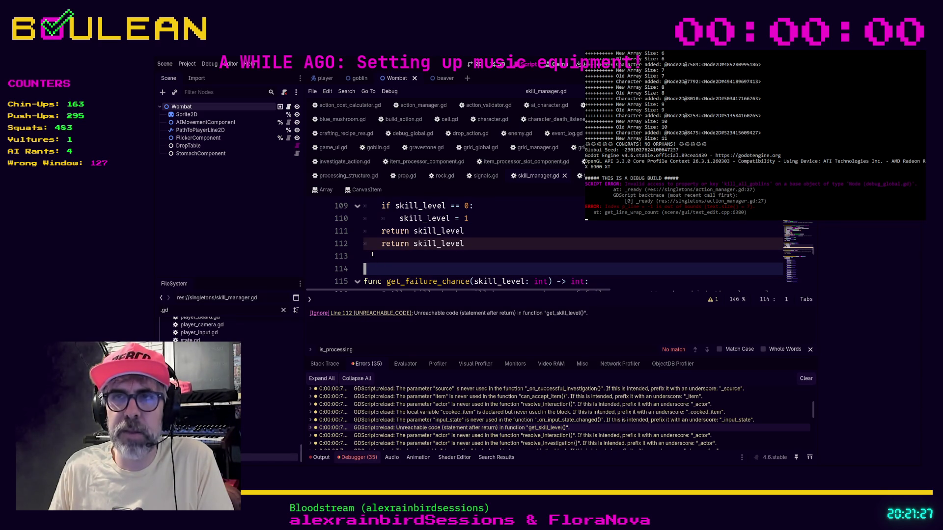
{"action": "left_click", "coordinate": [371, 255]}
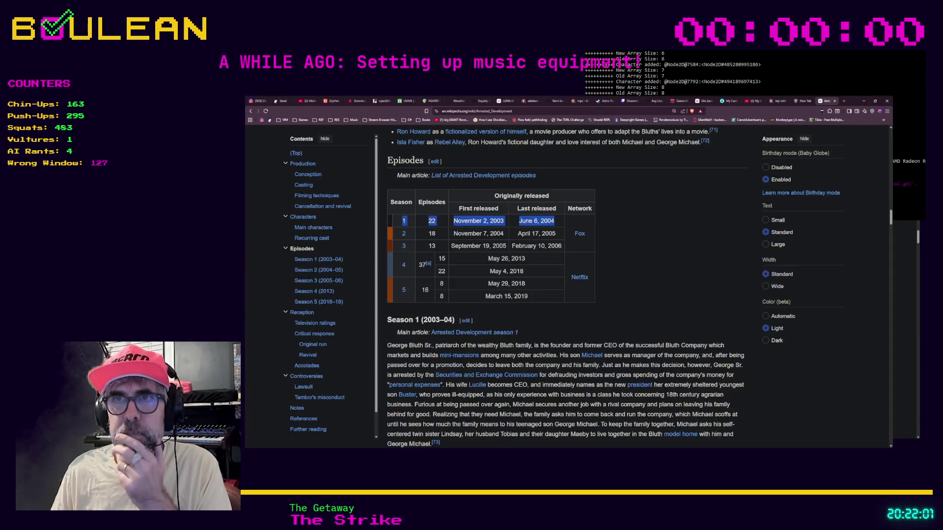
{"action": "left_click", "coordinate": [282, 102]}
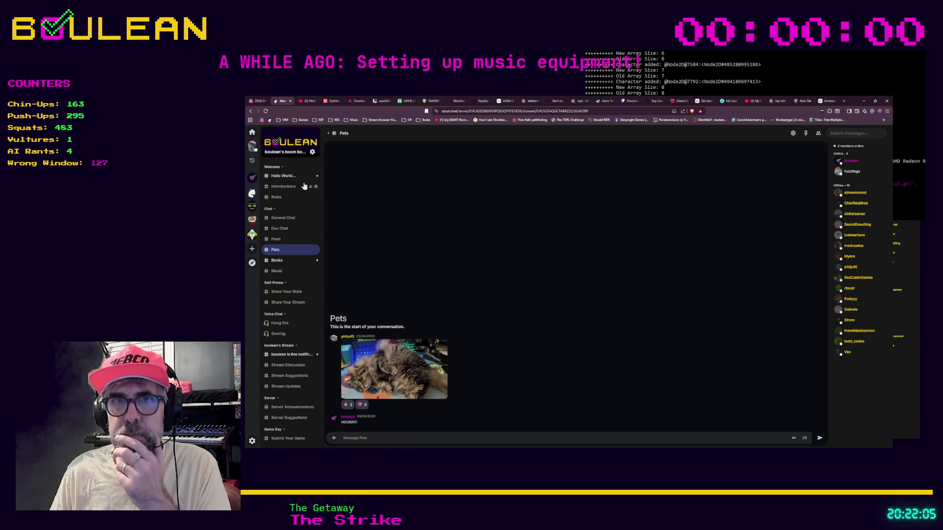
Open the Hello World welcome channel listing joined members.
{"action": "left_click", "coordinate": [287, 177]}
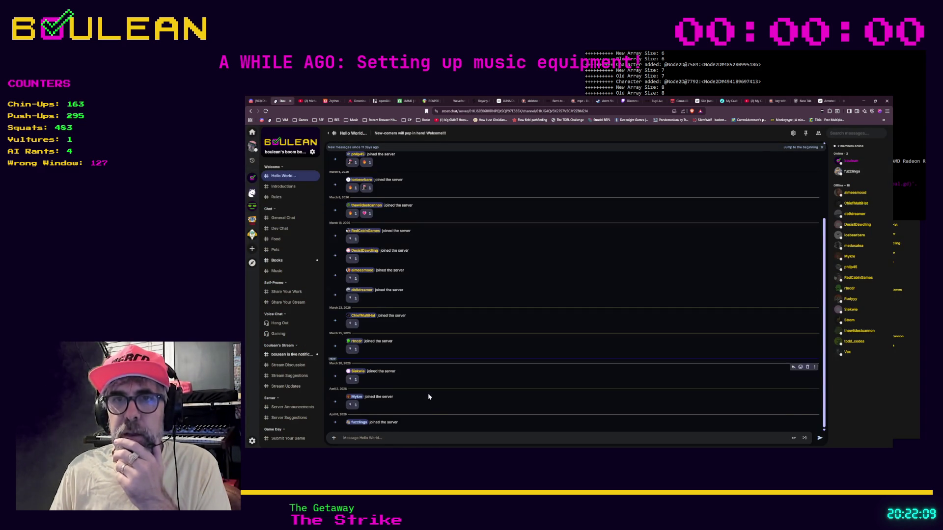
{"action": "scroll", "coordinate": [446, 414], "scroll_direction": "up", "scroll_amount": 1}
{"action": "scroll", "coordinate": [446, 413], "scroll_direction": "down", "scroll_amount": 1}
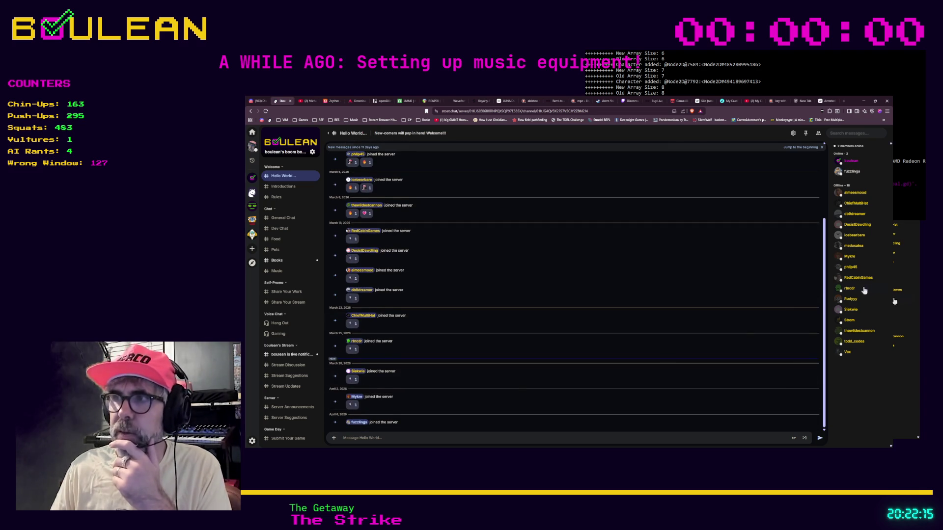
Give the April 2 joiner the OG role through Edit Roles.
{"action": "left_click", "coordinate": [357, 398]}
{"action": "left_click", "coordinate": [444, 338]}
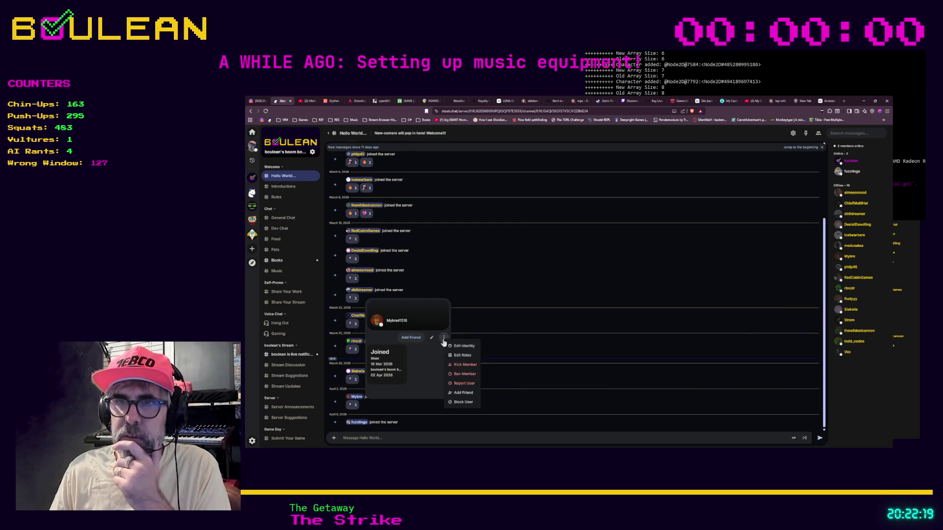
{"action": "left_click", "coordinate": [463, 357]}
{"action": "left_click", "coordinate": [527, 291]}
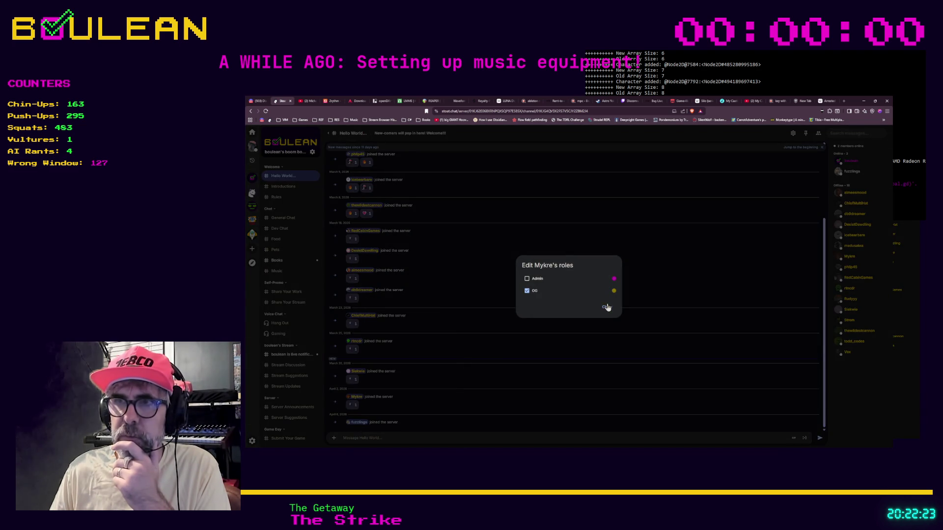
{"action": "left_click", "coordinate": [606, 306]}
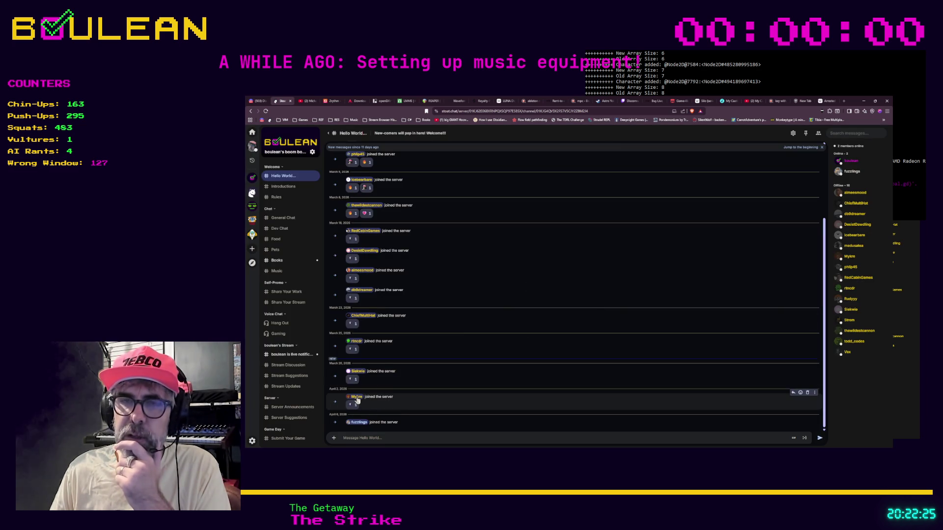
Open and cancel Edit Identity twice for the newest member.
{"action": "left_click", "coordinate": [358, 423]}
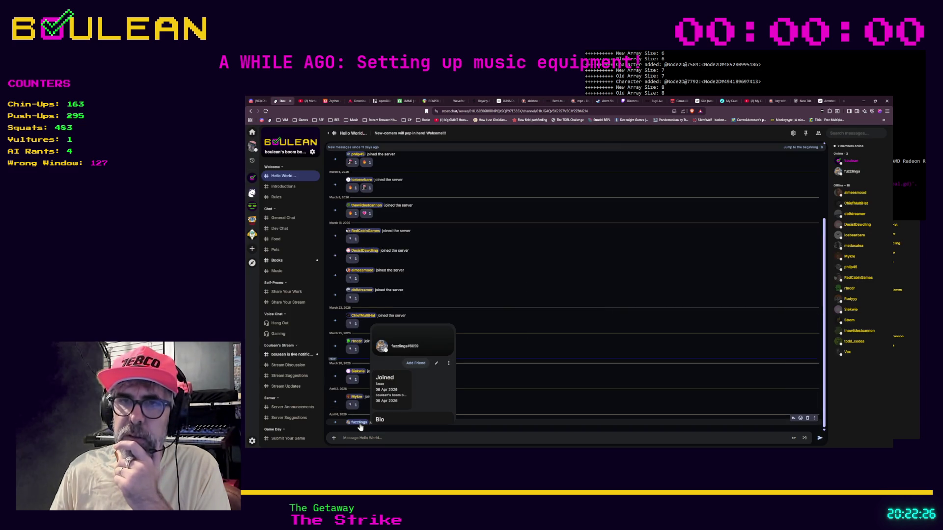
{"action": "left_click", "coordinate": [436, 363]}
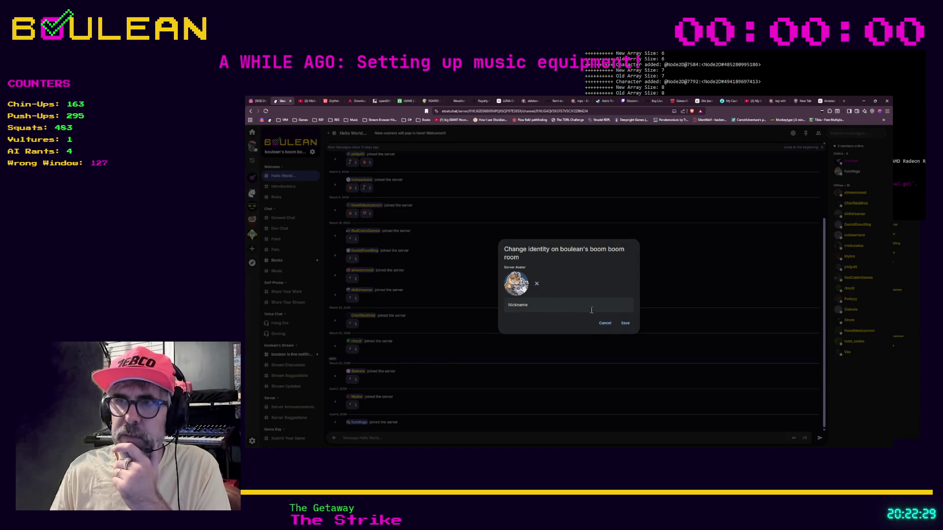
{"action": "left_click", "coordinate": [605, 323]}
{"action": "left_click", "coordinate": [357, 422]}
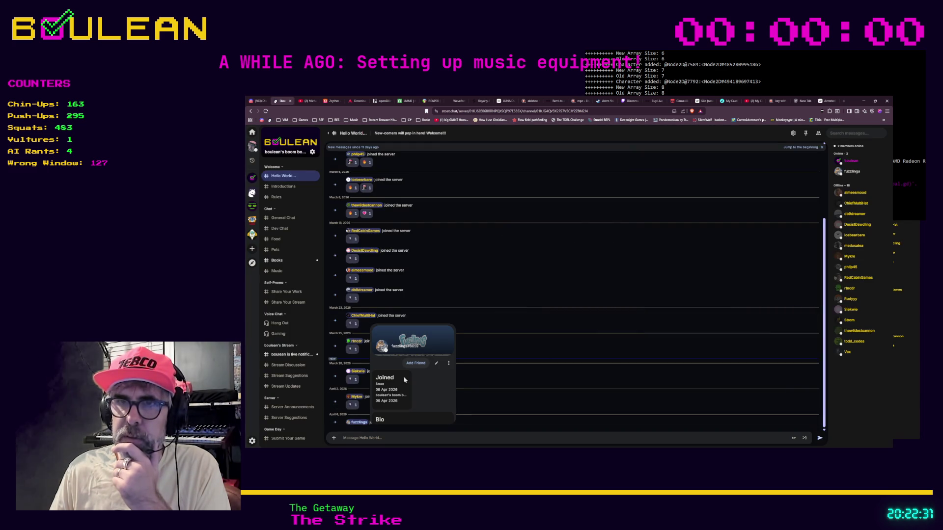
{"action": "left_click", "coordinate": [437, 364]}
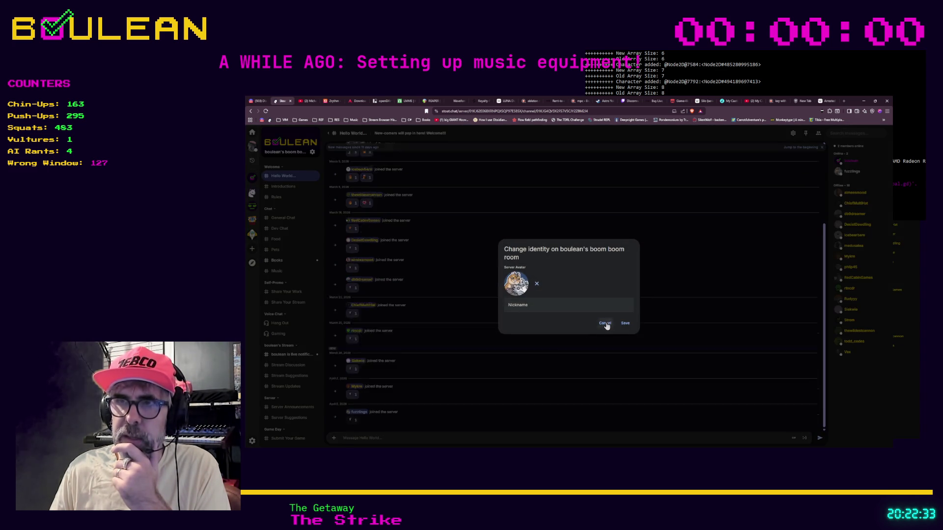
{"action": "left_click", "coordinate": [606, 324]}
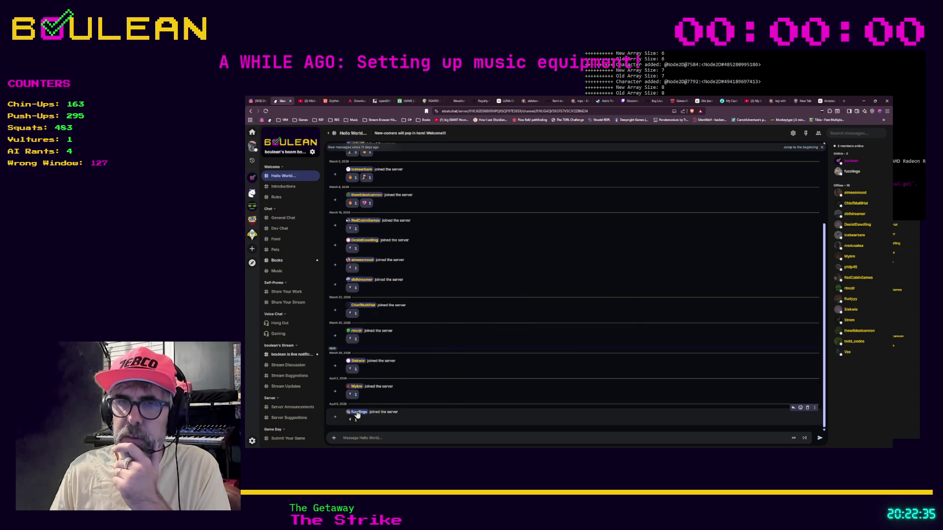
Give the newest member the OG role through Edit Roles.
{"action": "left_click", "coordinate": [358, 413]}
{"action": "left_click", "coordinate": [448, 353]}
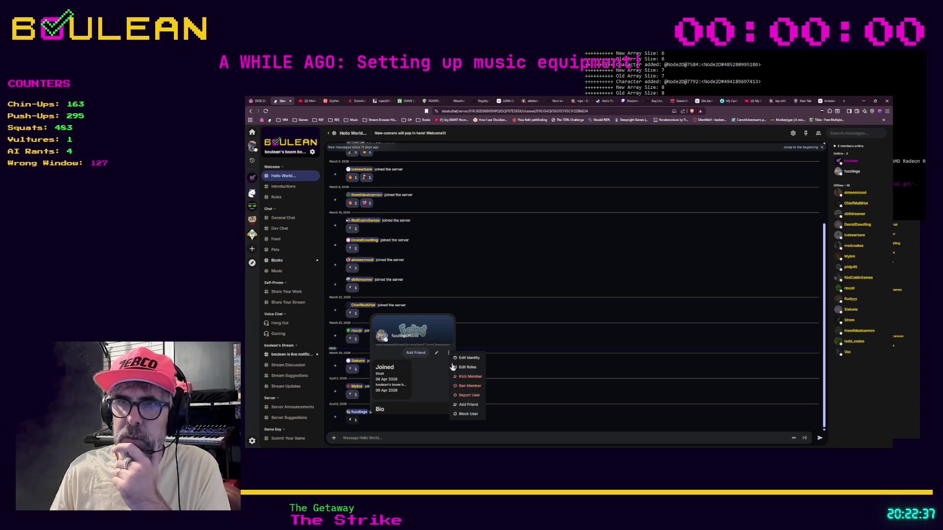
{"action": "left_click", "coordinate": [465, 366]}
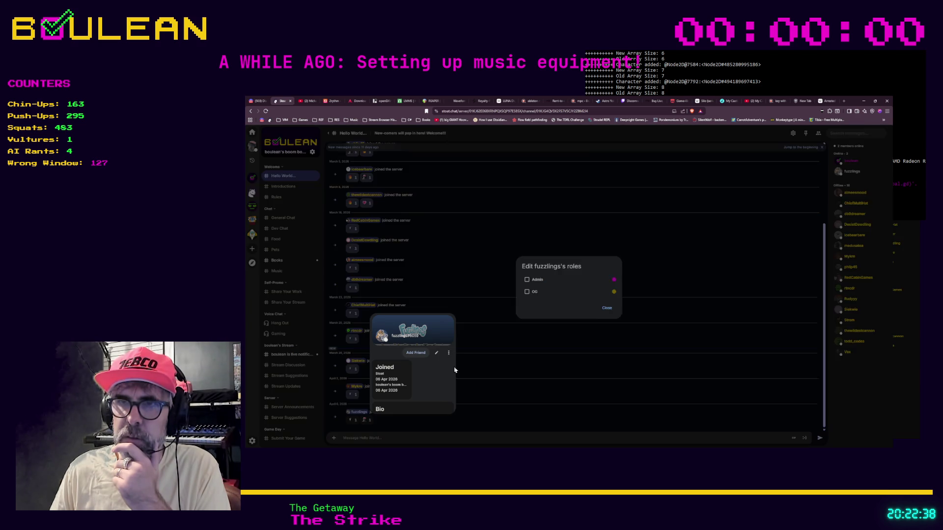
{"action": "left_click", "coordinate": [606, 308]}
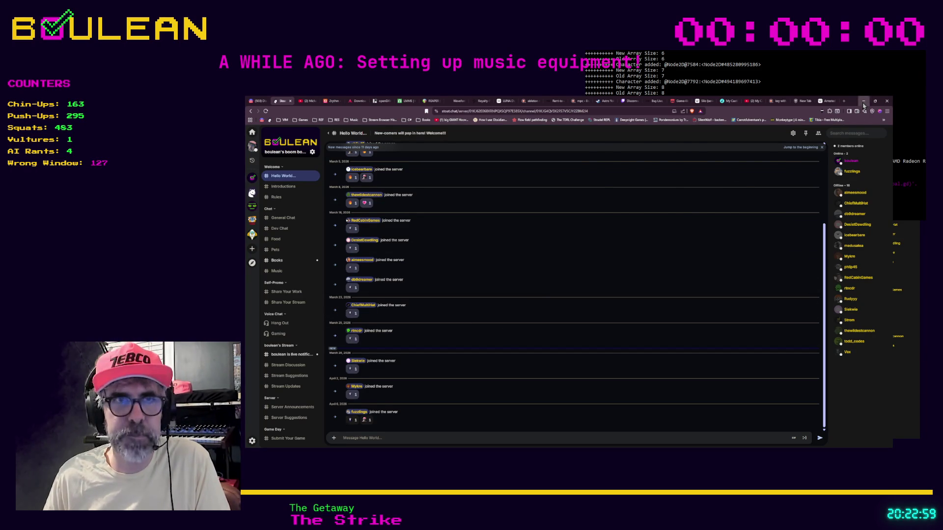
Minimize the chat window to reveal the game console log.
{"action": "left_click", "coordinate": [864, 102]}
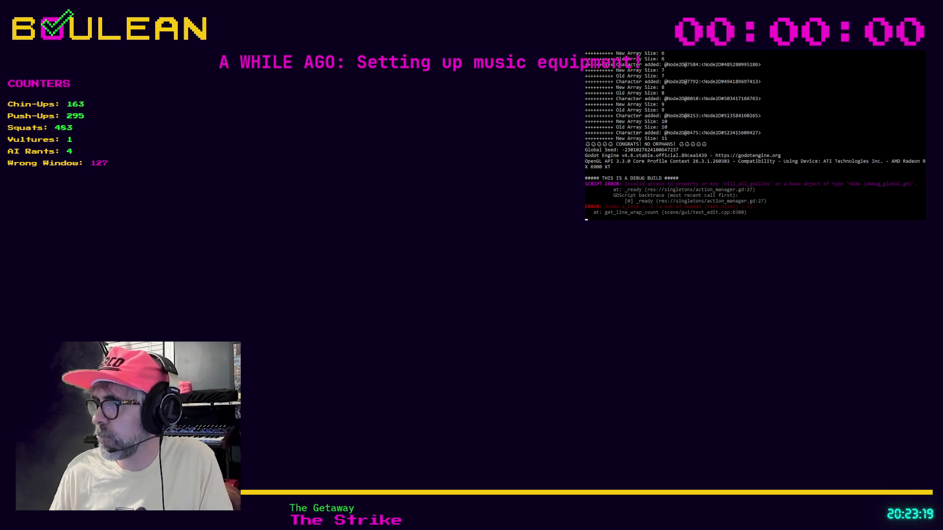
Load wearethestrike.com/live in a new tab and inspect the booking email address.
{"action": "key", "text": "ctrl+t"}
{"action": "type", "text": "wearethestrike.com/live"}
{"action": "key", "text": "Return"}
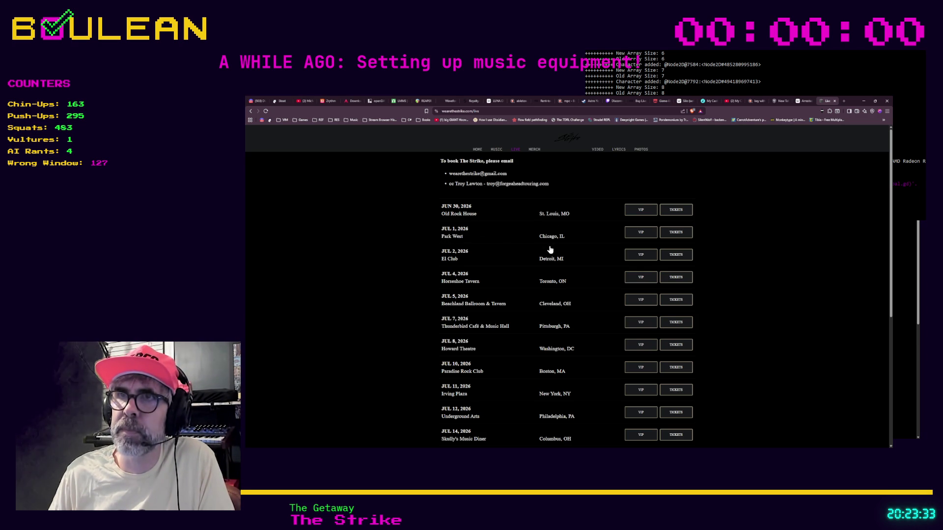
{"action": "mouse_move", "coordinate": [484, 175]}
{"action": "left_mouse_down"}
{"action": "mouse_move", "coordinate": [505, 174]}
{"action": "mouse_move", "coordinate": [485, 175]}
{"action": "left_mouse_up"}
{"action": "left_click", "coordinate": [508, 177]}
{"action": "left_click", "coordinate": [508, 174]}
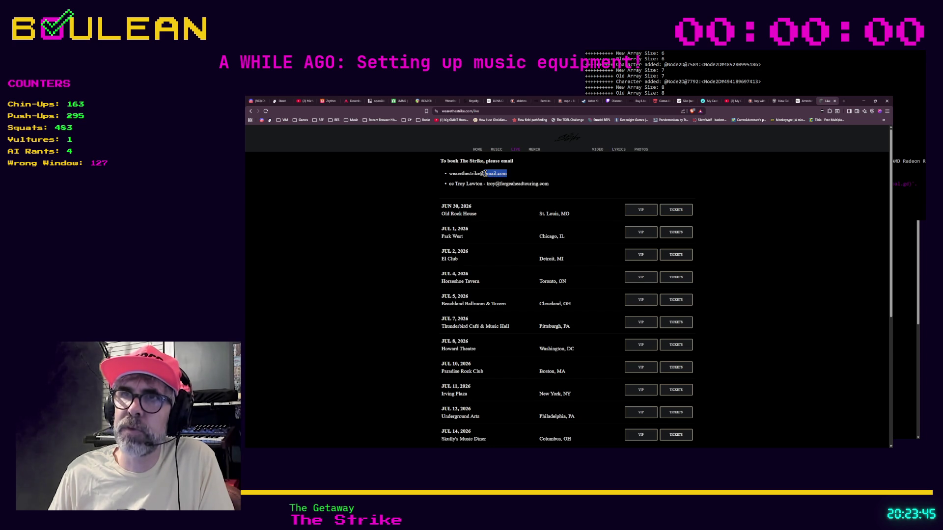
{"action": "left_click", "coordinate": [508, 177]}
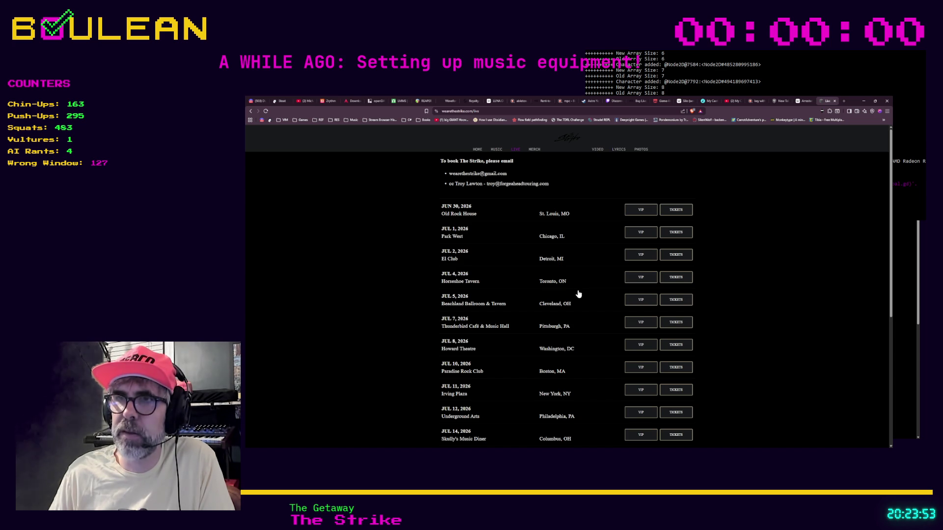
{"action": "scroll", "coordinate": [579, 294], "scroll_direction": "down", "scroll_amount": 1}
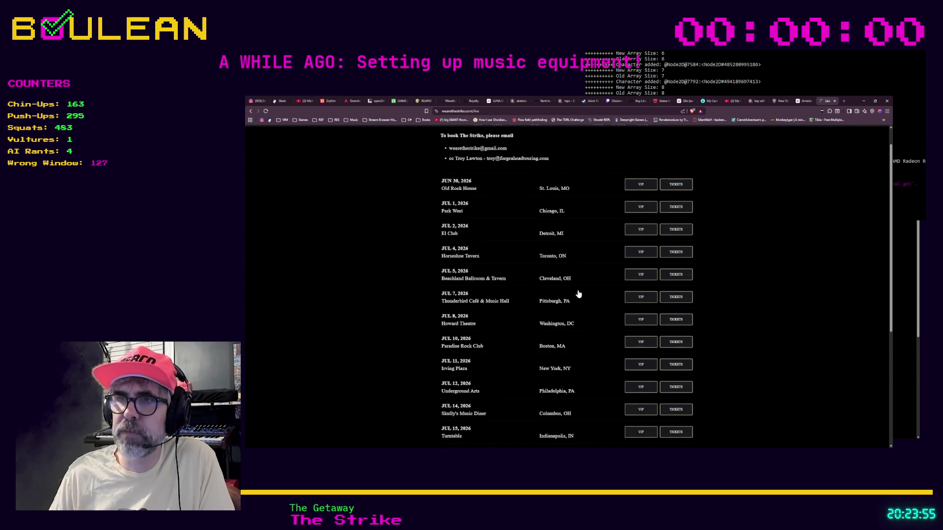
{"action": "scroll", "coordinate": [578, 319], "scroll_direction": "down", "scroll_amount": 1}
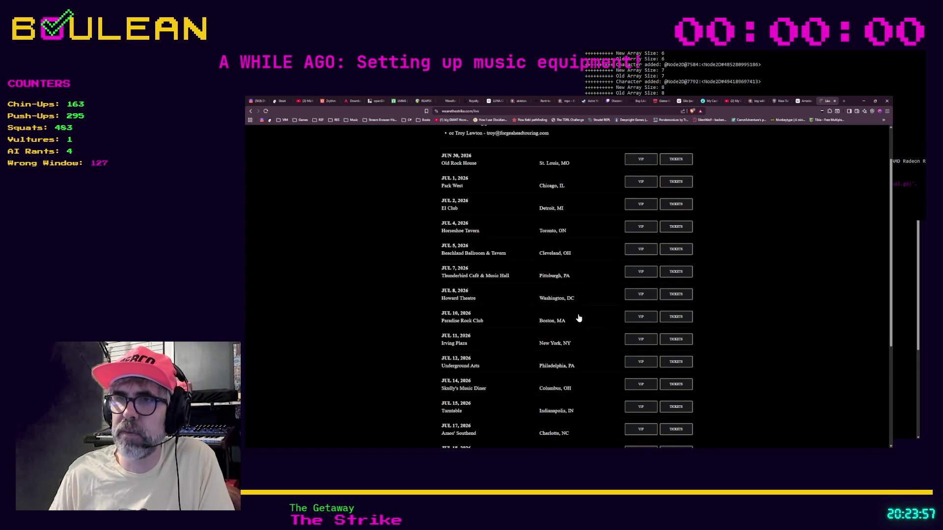
{"action": "scroll", "coordinate": [579, 318], "scroll_direction": "down", "scroll_amount": 1}
{"action": "scroll", "coordinate": [578, 318], "scroll_direction": "down", "scroll_amount": 1}
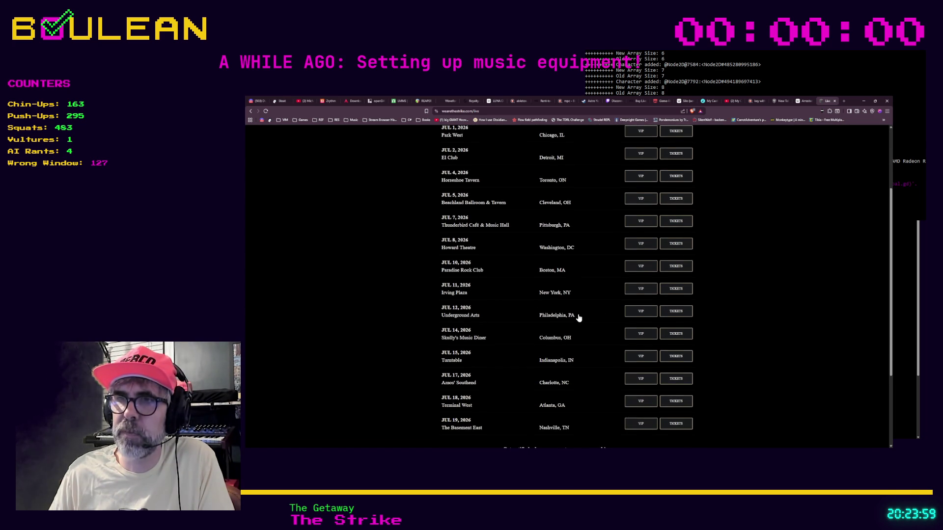
{"action": "scroll", "coordinate": [578, 319], "scroll_direction": "down", "scroll_amount": 1}
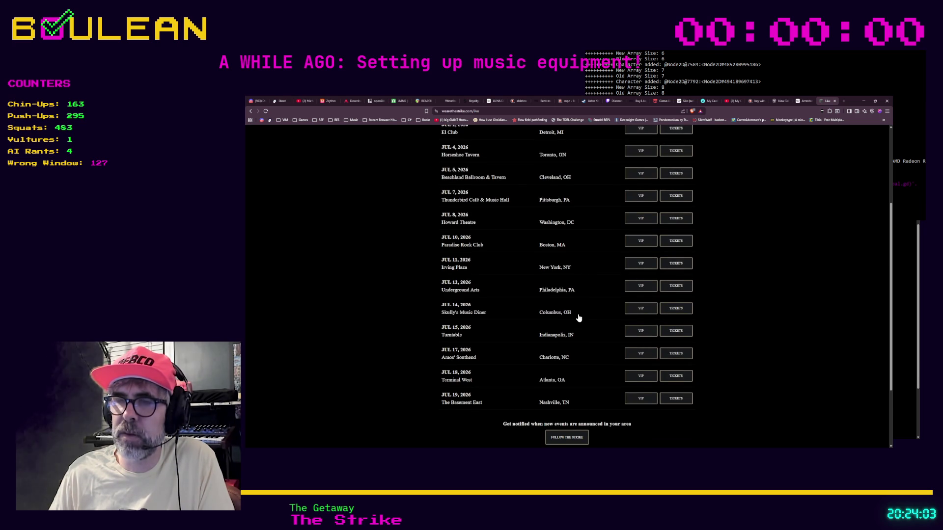
{"action": "scroll", "coordinate": [578, 318], "scroll_direction": "down", "scroll_amount": 1}
{"action": "scroll", "coordinate": [569, 320], "scroll_direction": "down", "scroll_amount": 1}
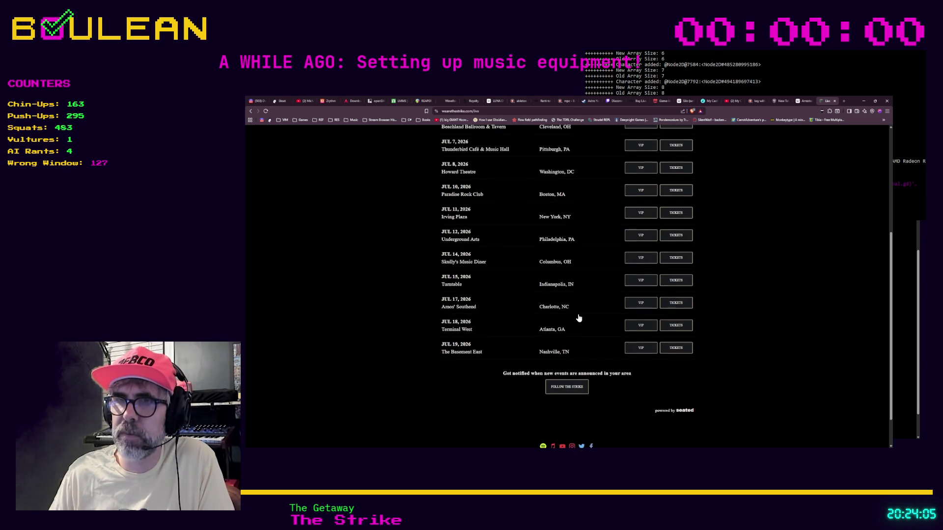
{"action": "scroll", "coordinate": [404, 342], "scroll_direction": "down", "scroll_amount": 1}
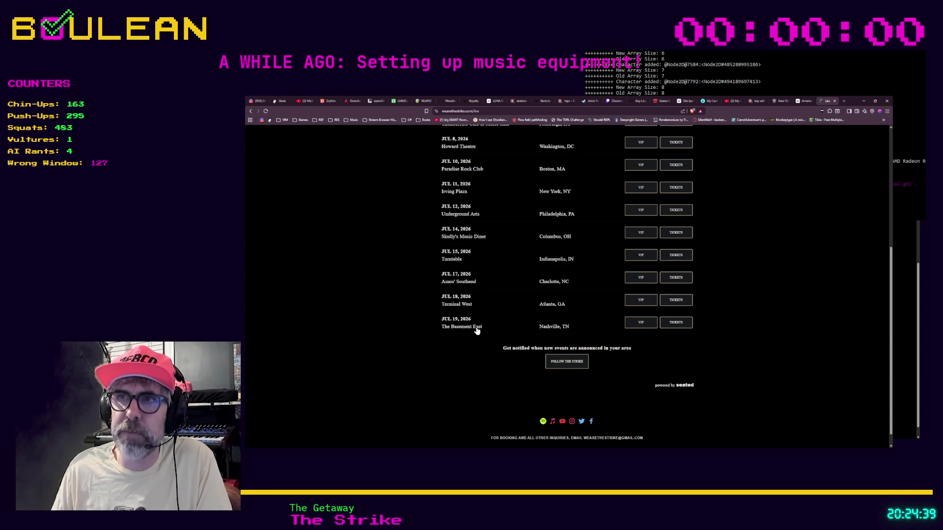
{"action": "scroll", "coordinate": [396, 338], "scroll_direction": "up", "scroll_amount": 1}
{"action": "scroll", "coordinate": [397, 339], "scroll_direction": "up", "scroll_amount": 1}
{"action": "scroll", "coordinate": [396, 336], "scroll_direction": "up", "scroll_amount": 1}
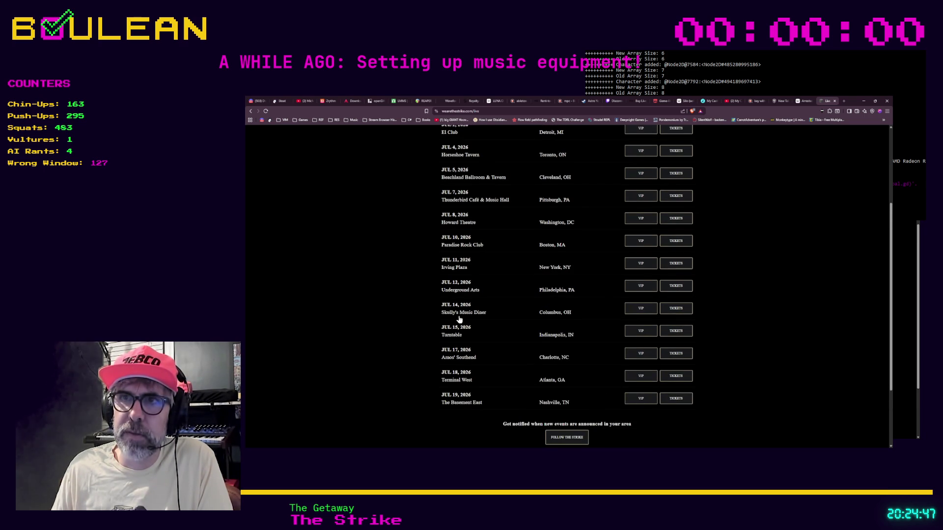
{"action": "scroll", "coordinate": [405, 320], "scroll_direction": "up", "scroll_amount": 1}
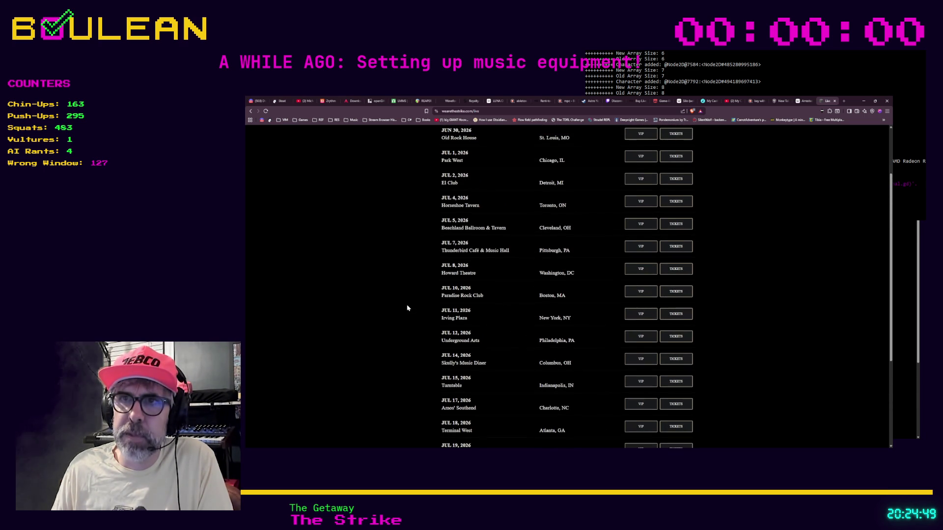
{"action": "scroll", "coordinate": [407, 308], "scroll_direction": "up", "scroll_amount": 1}
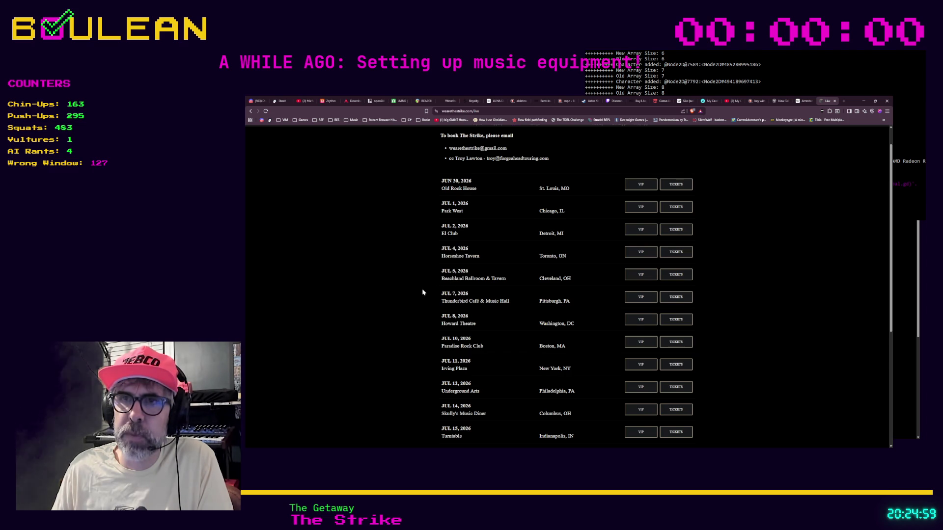
{"action": "scroll", "coordinate": [423, 290], "scroll_direction": "up", "scroll_amount": 1}
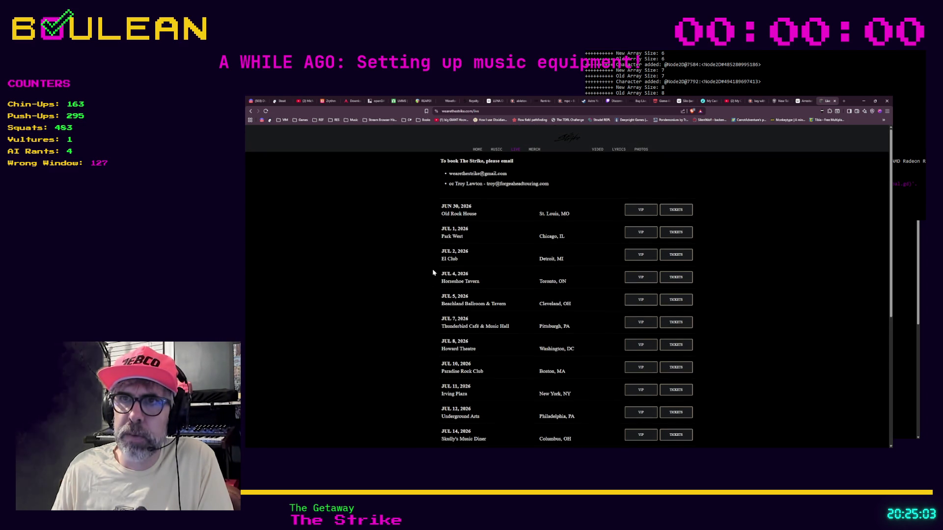
{"action": "scroll", "coordinate": [407, 283], "scroll_direction": "down", "scroll_amount": 2}
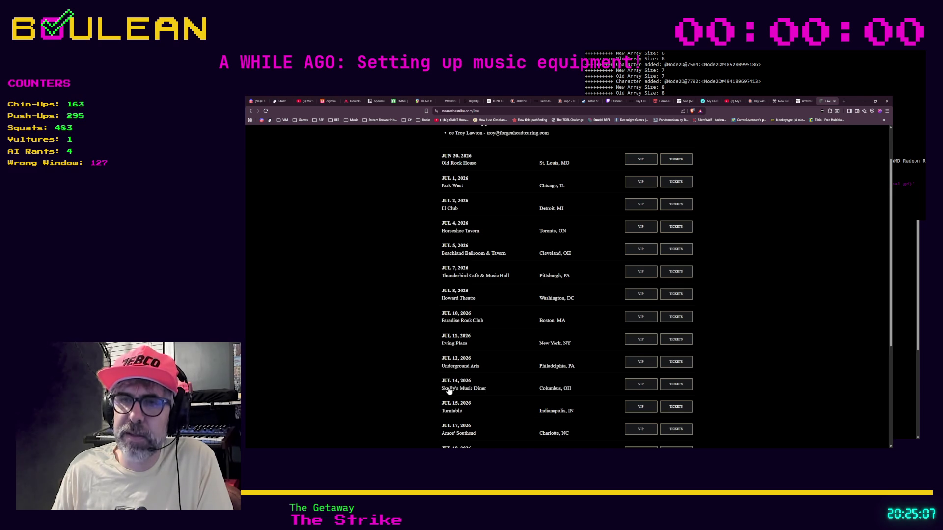
{"action": "scroll", "coordinate": [416, 380], "scroll_direction": "down", "scroll_amount": 2}
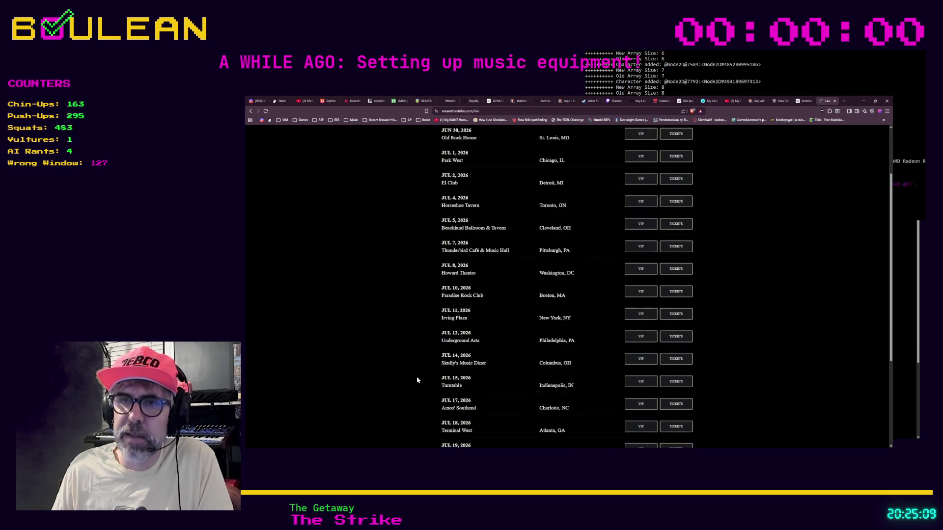
{"action": "scroll", "coordinate": [416, 380], "scroll_direction": "down", "scroll_amount": 1}
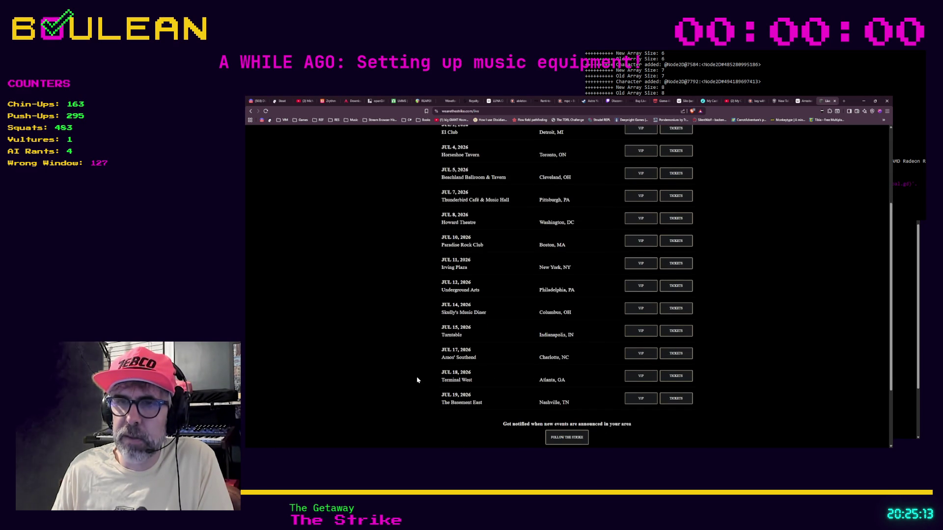
{"action": "scroll", "coordinate": [454, 361], "scroll_direction": "up", "scroll_amount": 3}
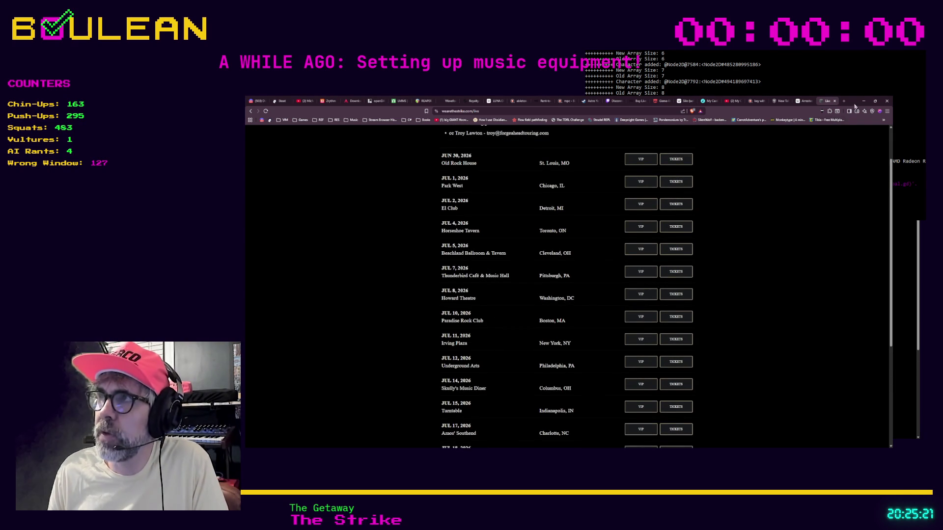
Minimize the browser after reviewing the tour dates, revealing the console.
{"action": "left_click", "coordinate": [864, 101]}
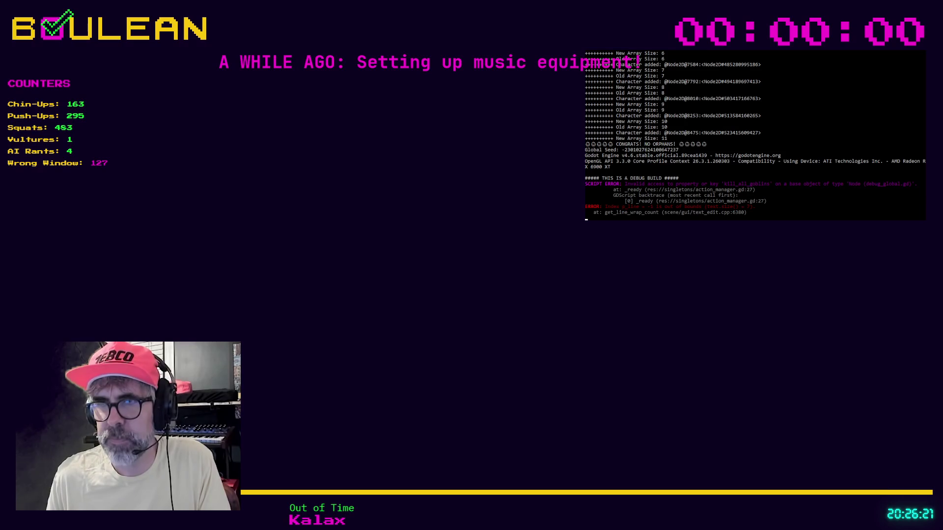
{"action": "key", "text": "alt+Tab"}
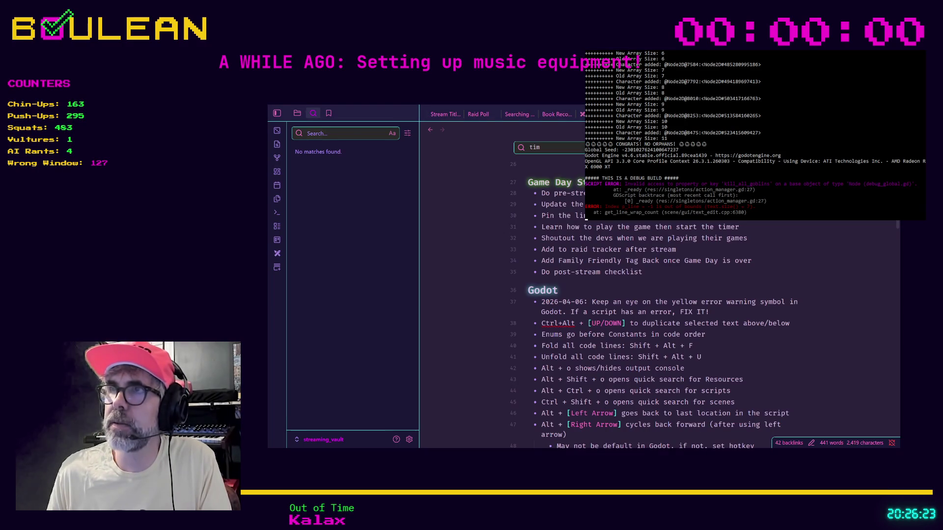
Dismiss the quick switcher and run 'Daily notes: Open today's daily note' for 2026-04-06.
{"action": "key", "text": "ctrl+o"}
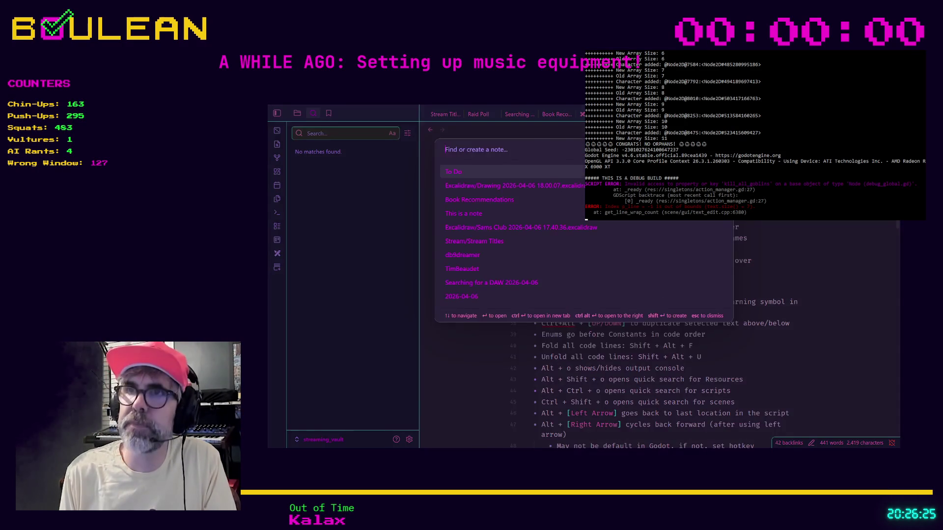
{"action": "type", "text": "toda"}
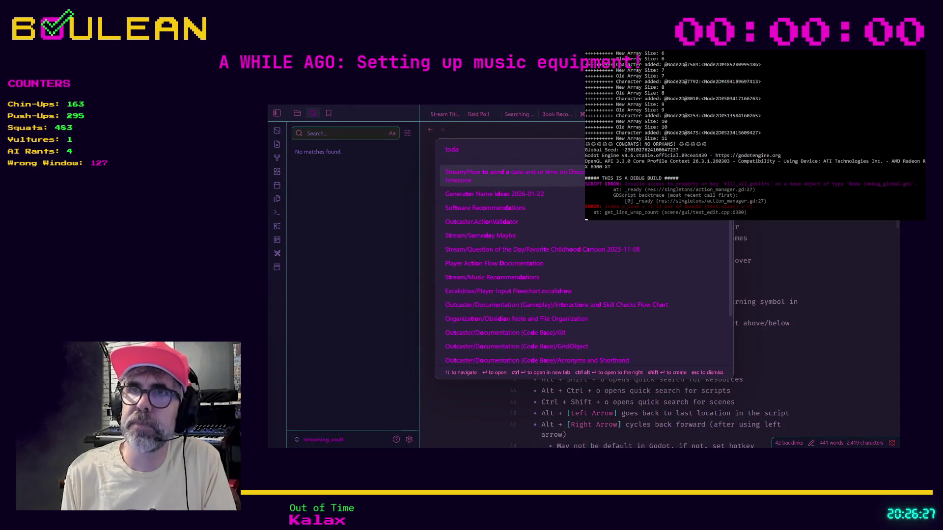
{"action": "key", "text": "Escape"}
{"action": "key", "text": "ctrl+p"}
{"action": "type", "text": "toda"}
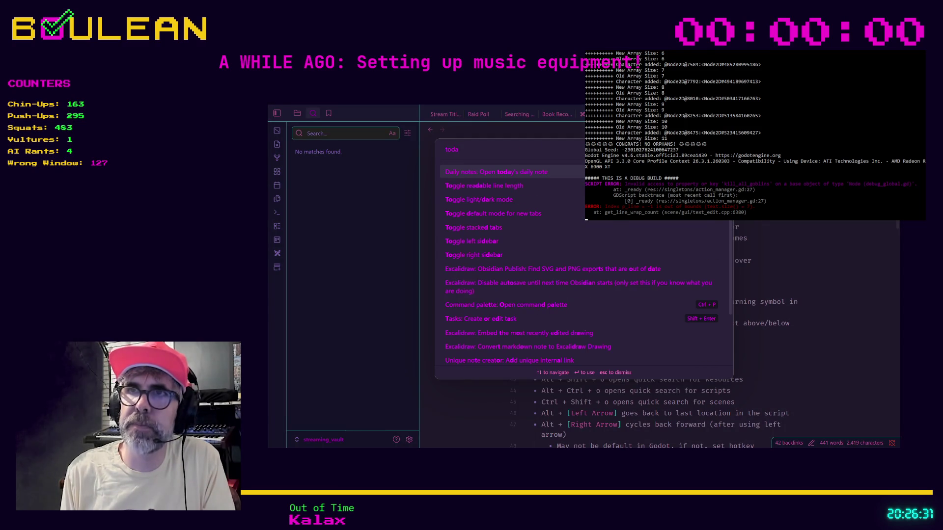
{"action": "key", "text": "Return"}
Write the General Notes heading with the booking email beneath it, then minimize Obsidian.
{"action": "key", "text": "BackSpace"}
{"action": "key", "text": "BackSpace"}
{"action": "key", "text": "BackSpace"}
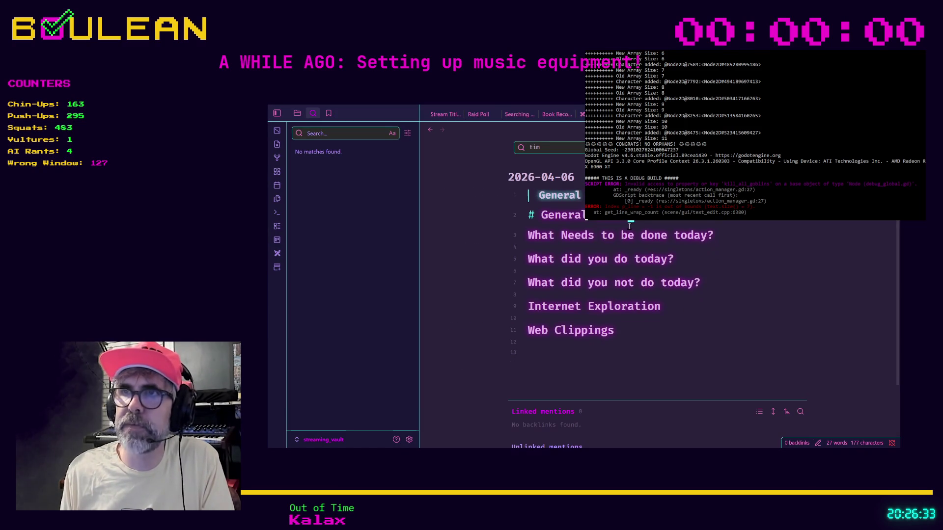
{"action": "type", "text": "thes"}
{"action": "type", "text": "tg"}
{"action": "type", "text": "om"}
{"action": "type", "text": "Notes"}
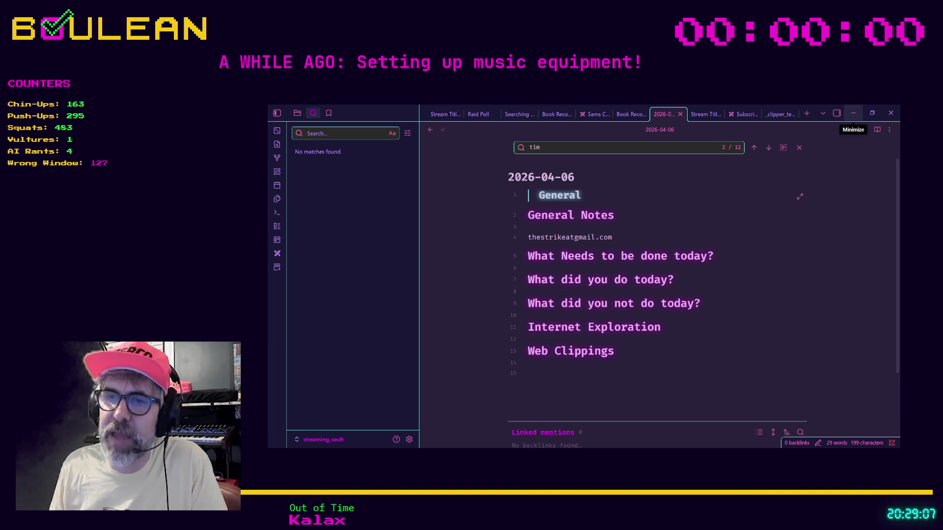
{"action": "left_click", "coordinate": [853, 113]}
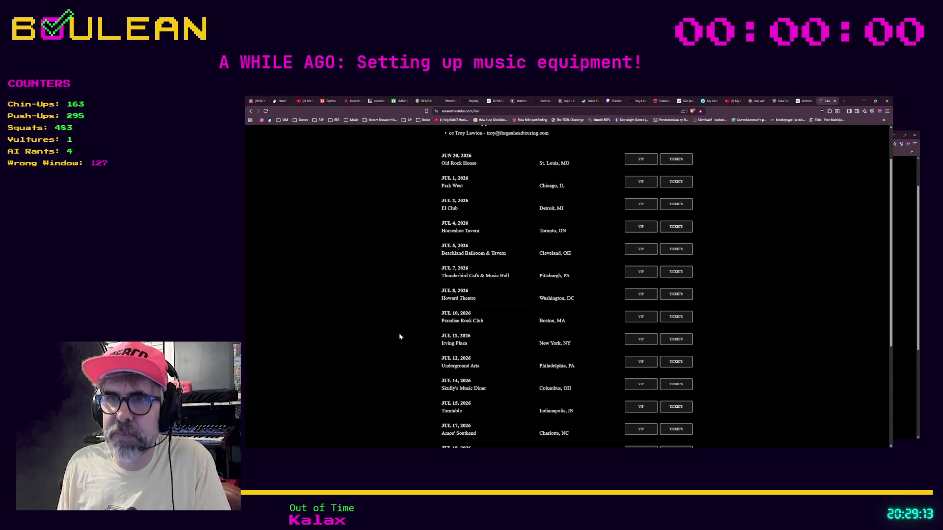
{"action": "scroll", "coordinate": [400, 337], "scroll_direction": "down", "scroll_amount": 1}
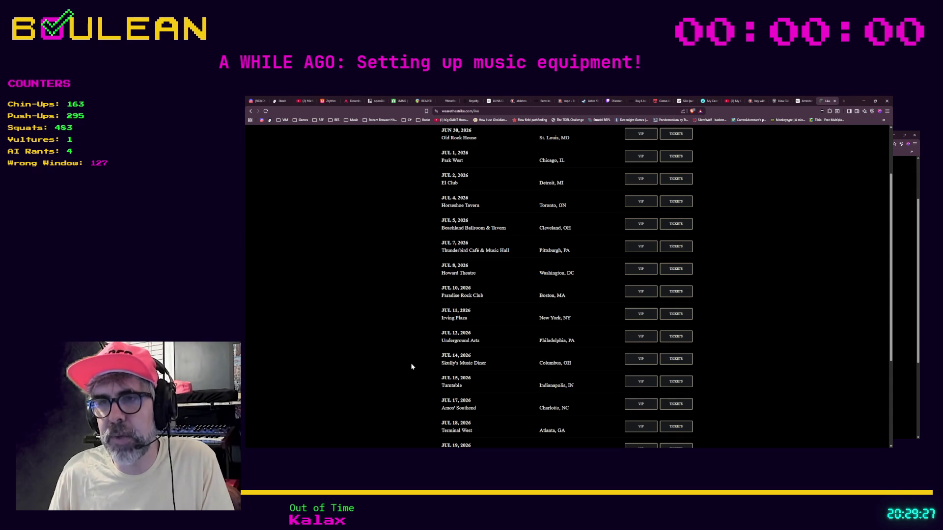
Minimize the browser showing the tour dates.
{"action": "left_click", "coordinate": [862, 102]}
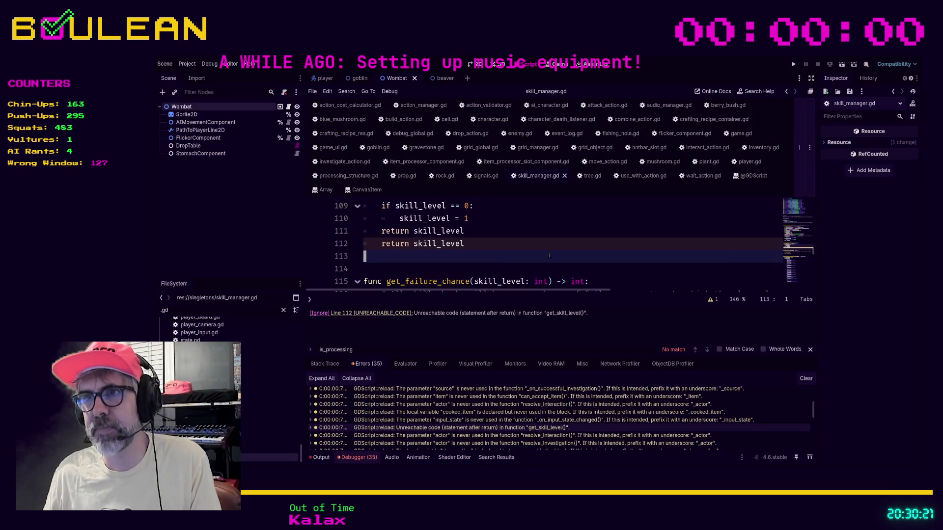
{"action": "key", "text": "Down"}
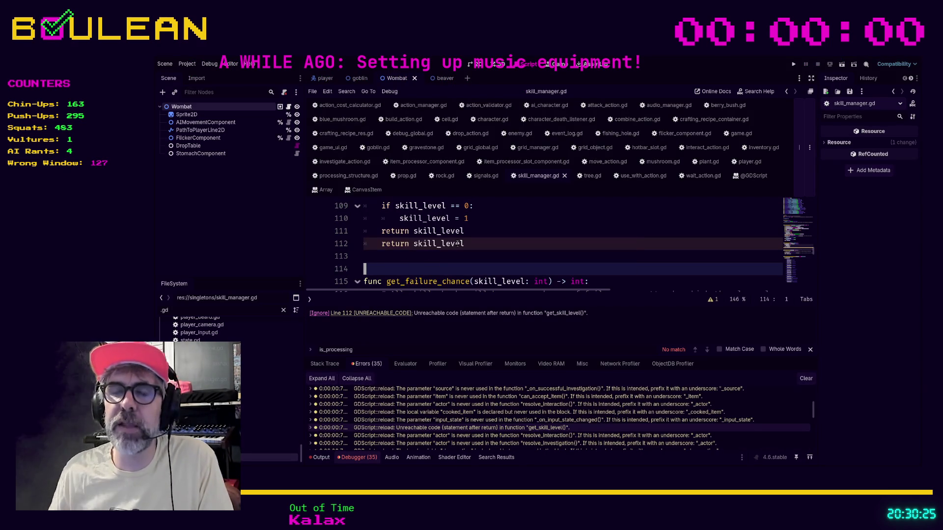
{"action": "scroll", "coordinate": [434, 254], "scroll_direction": "down", "scroll_amount": 1}
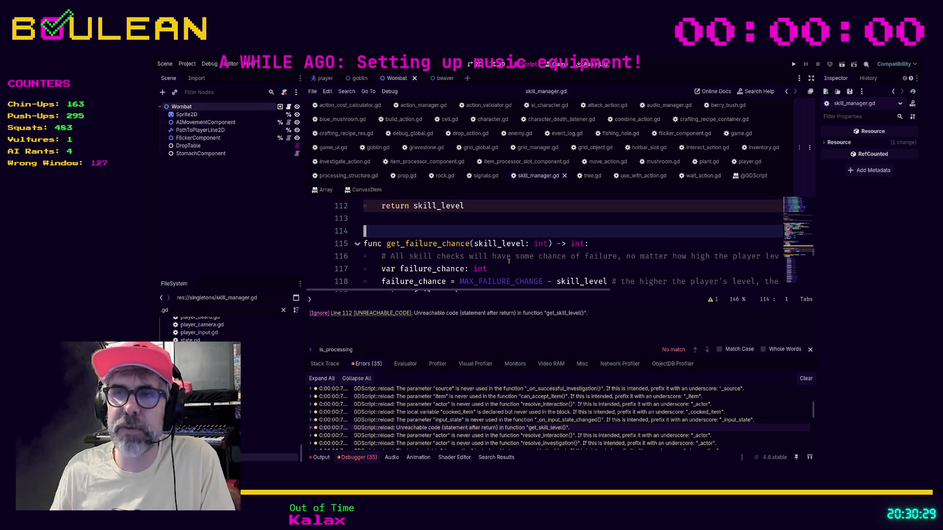
{"action": "scroll", "coordinate": [516, 266], "scroll_direction": "up", "scroll_amount": 2}
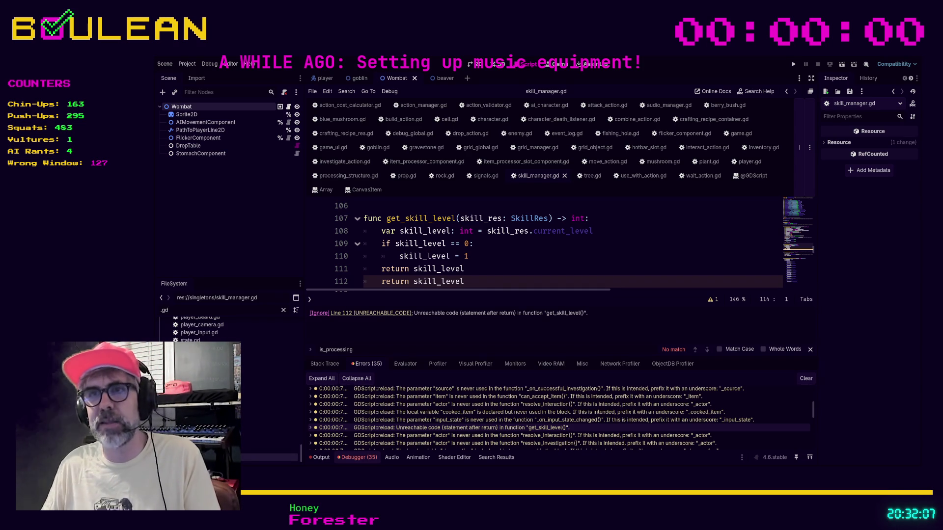
{"action": "left_click", "coordinate": [479, 283]}
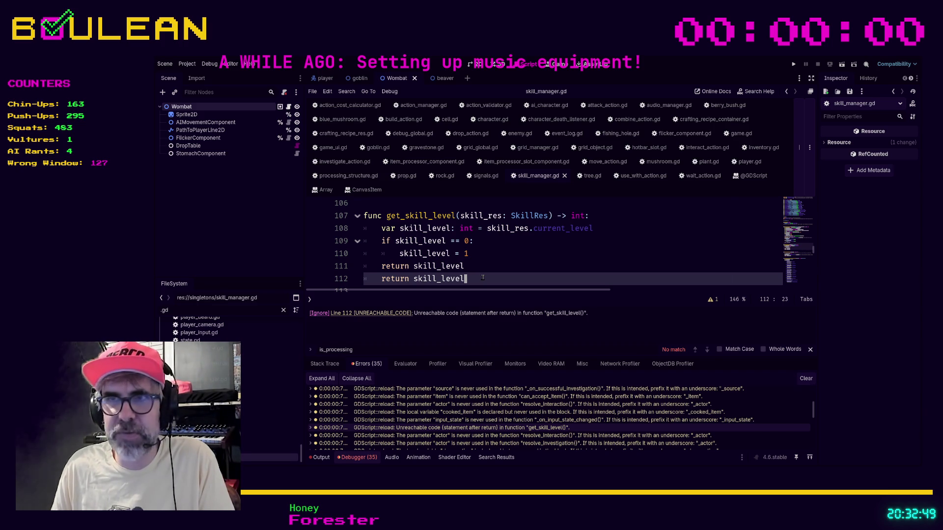
{"action": "scroll", "coordinate": [482, 278], "scroll_direction": "down", "scroll_amount": 1}
{"action": "left_click", "coordinate": [440, 271]}
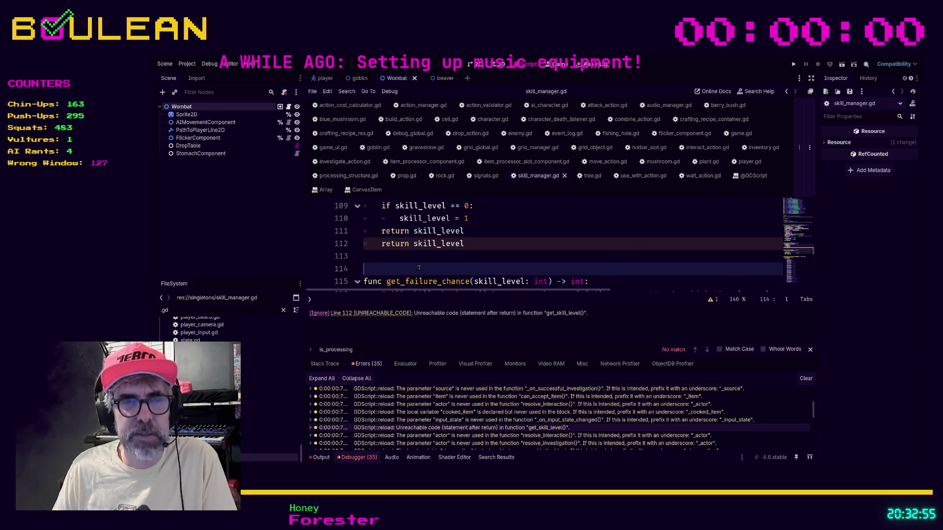
{"action": "key", "text": "Up"}
{"action": "key", "text": "Up"}
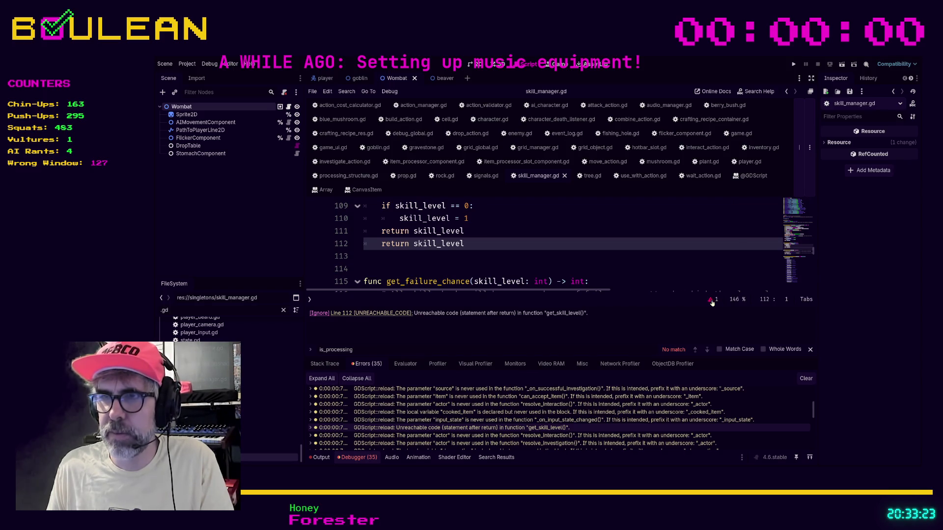
{"action": "left_click", "coordinate": [711, 301]}
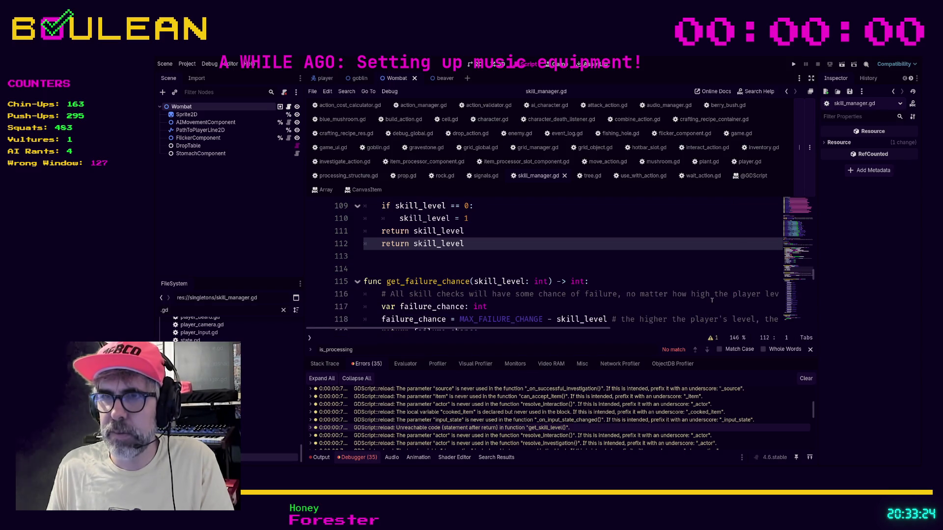
{"action": "left_click", "coordinate": [713, 337]}
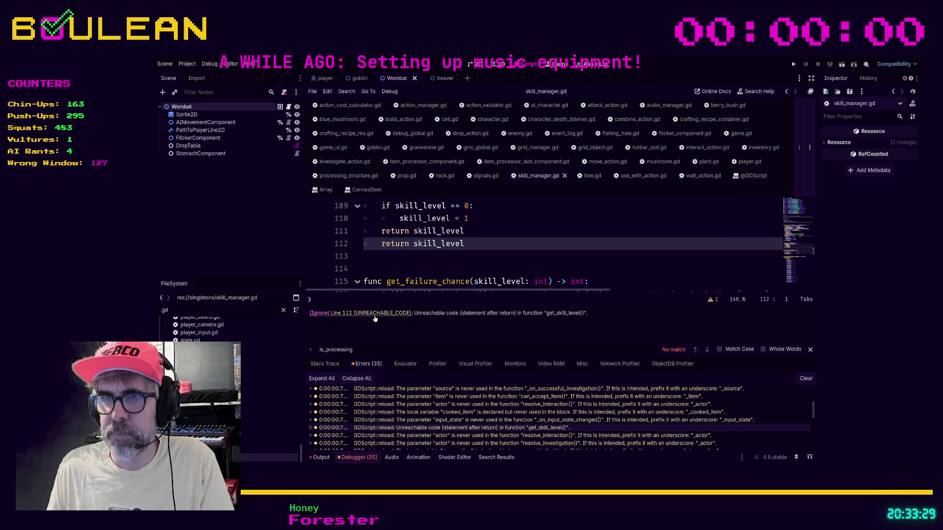
{"action": "scroll", "coordinate": [481, 253], "scroll_direction": "down", "scroll_amount": 1}
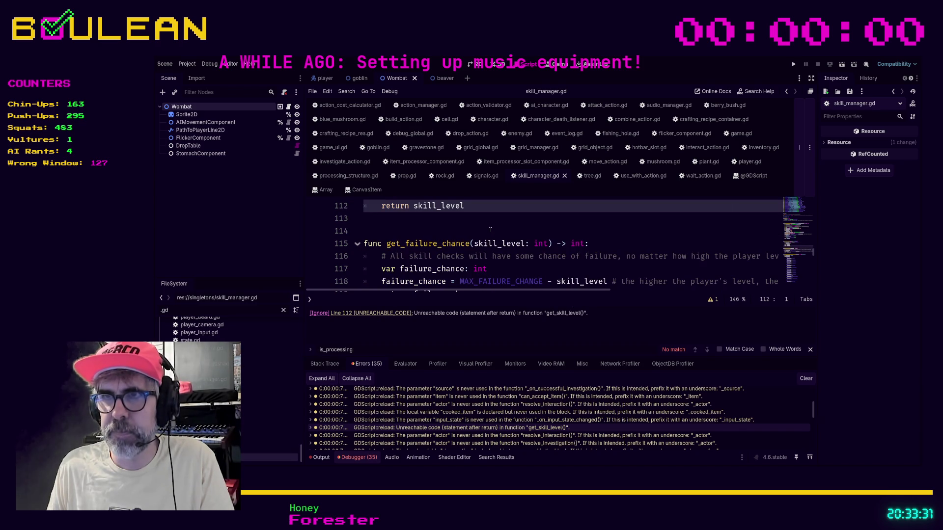
{"action": "scroll", "coordinate": [490, 231], "scroll_direction": "up", "scroll_amount": 2}
{"action": "scroll", "coordinate": [492, 253], "scroll_direction": "down", "scroll_amount": 1}
{"action": "scroll", "coordinate": [493, 252], "scroll_direction": "up", "scroll_amount": 1}
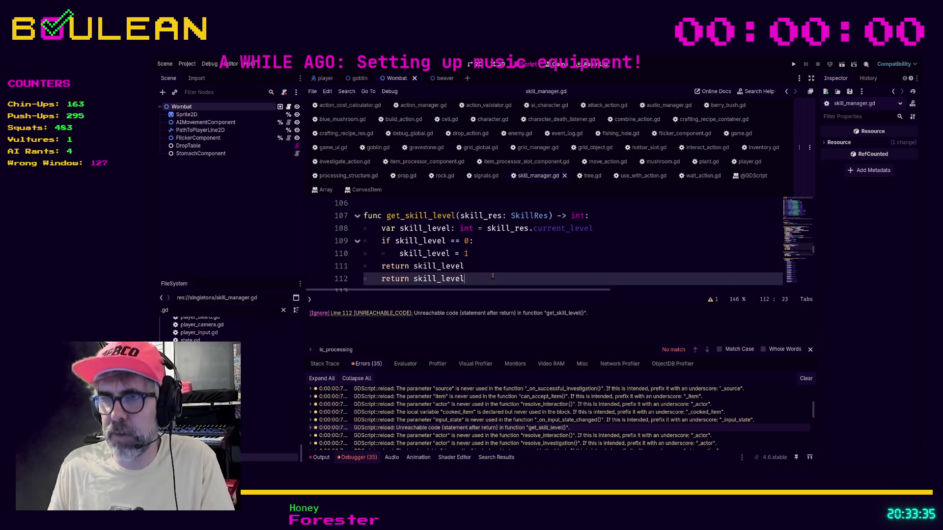
{"action": "key", "text": "ctrl+shift+F11"}
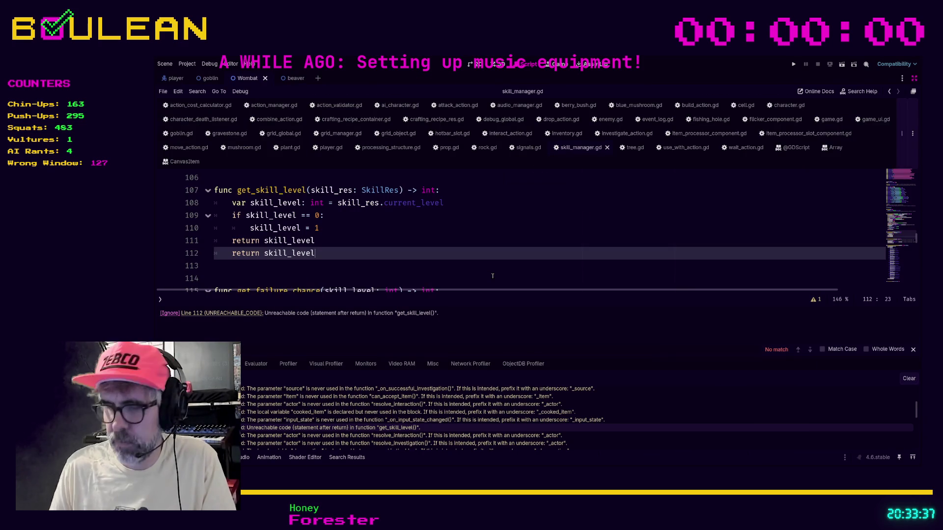
{"action": "key", "text": "ctrl+shift+F11"}
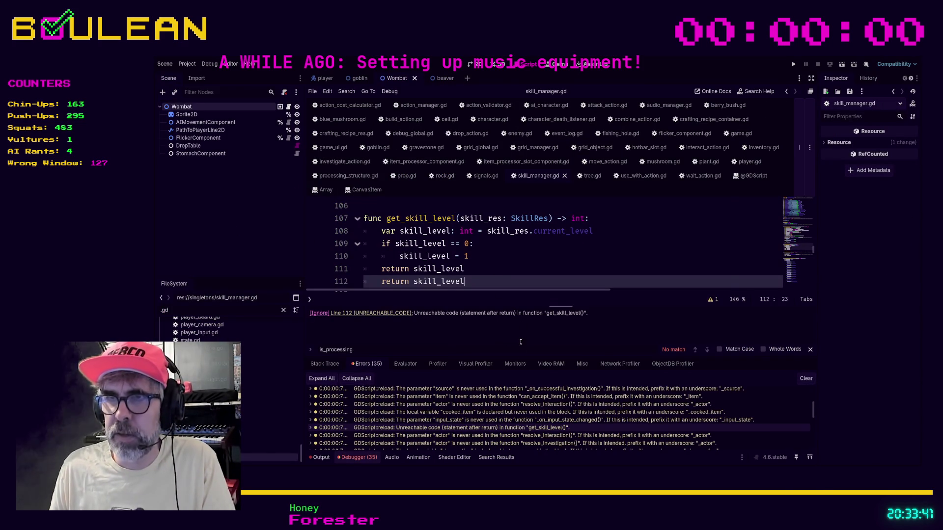
{"action": "scroll", "coordinate": [495, 261], "scroll_direction": "down", "scroll_amount": 3}
{"action": "scroll", "coordinate": [495, 262], "scroll_direction": "up", "scroll_amount": 3}
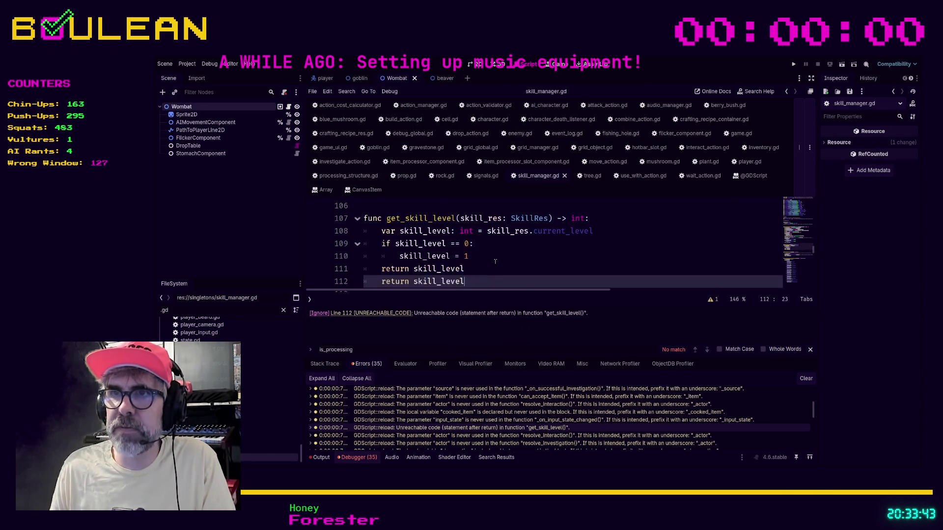
{"action": "scroll", "coordinate": [495, 262], "scroll_direction": "down", "scroll_amount": 2, "text": "ctrl"}
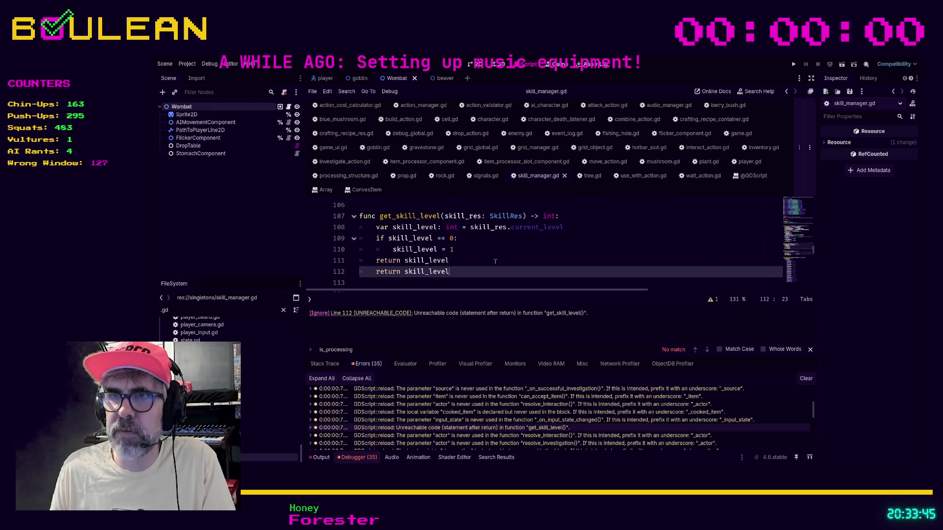
{"action": "left_click", "coordinate": [461, 260]}
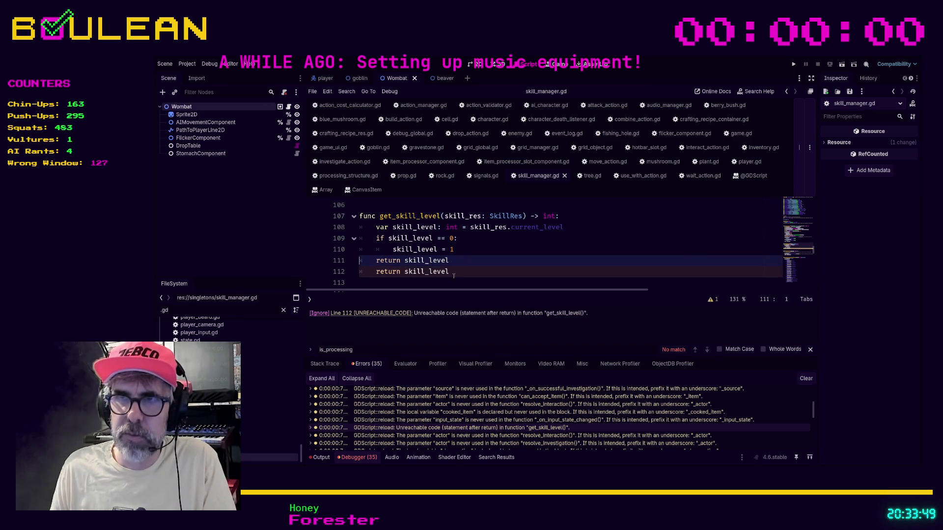
Delete the duplicate return skill_level on line 112, then go to grid_object.gd's unused-parameter warning.
{"action": "left_click_drag", "start_coordinate": [449, 271], "coordinate": [361, 272]}
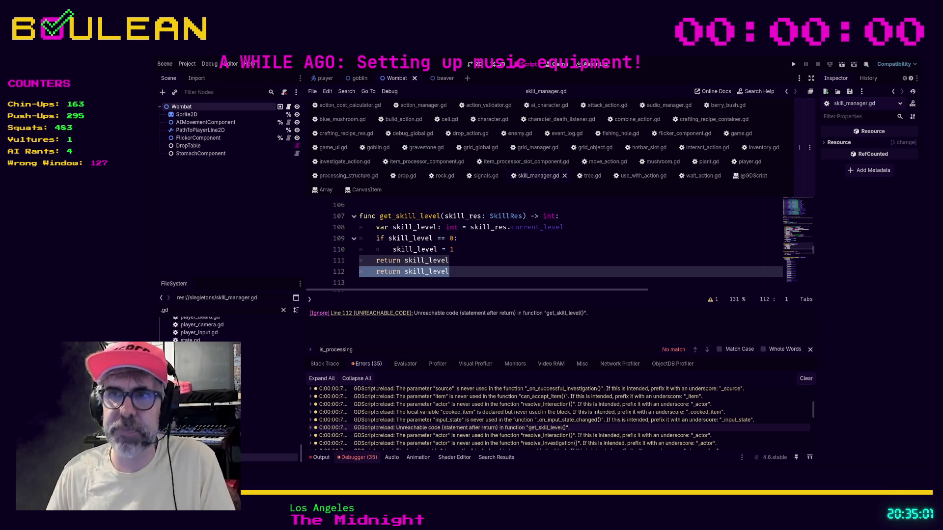
{"action": "left_click", "coordinate": [469, 273]}
{"action": "key", "text": "Escape"}
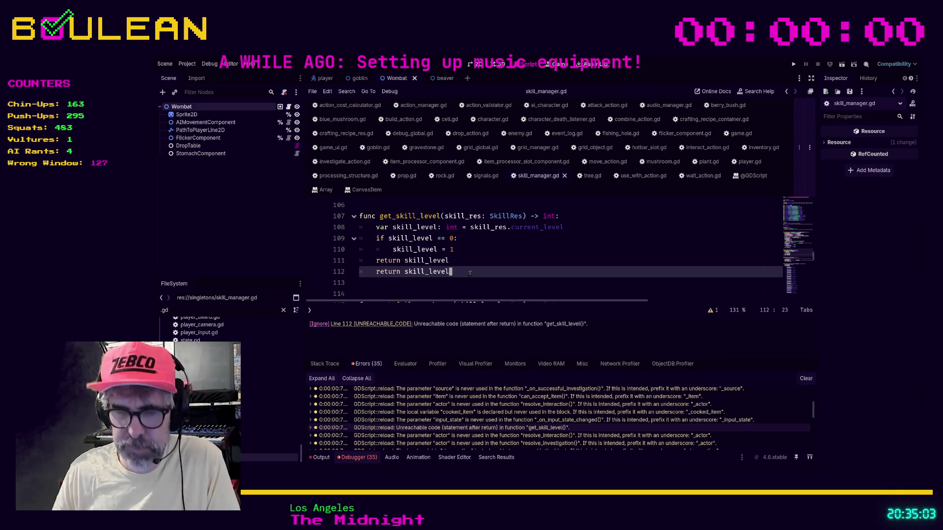
{"action": "key", "text": "ctrl+BackSpace"}
{"action": "key", "text": "ctrl+BackSpace"}
{"action": "key", "text": "ctrl+BackSpace"}
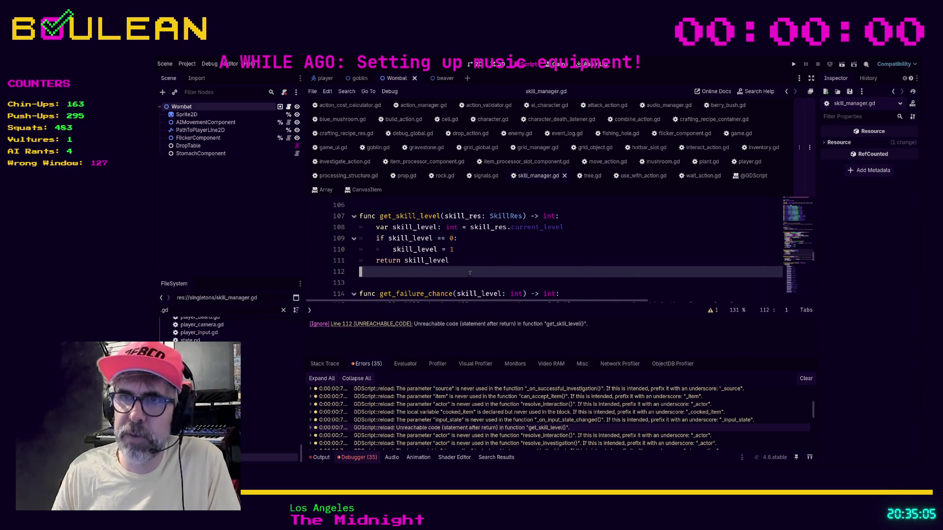
{"action": "left_click", "coordinate": [368, 436]}
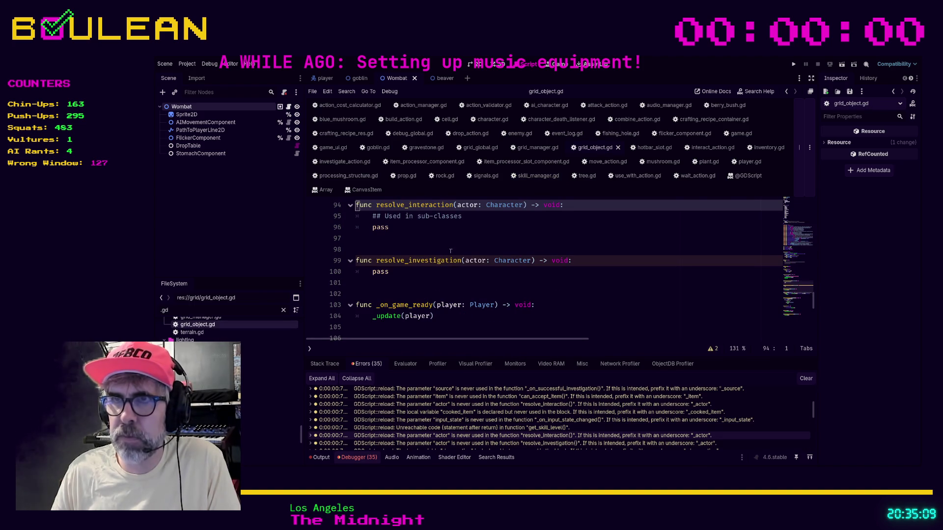
Rename the unused actor parameter in resolve_investigation to _actor and save grid_object.gd.
{"action": "left_click", "coordinate": [714, 350]}
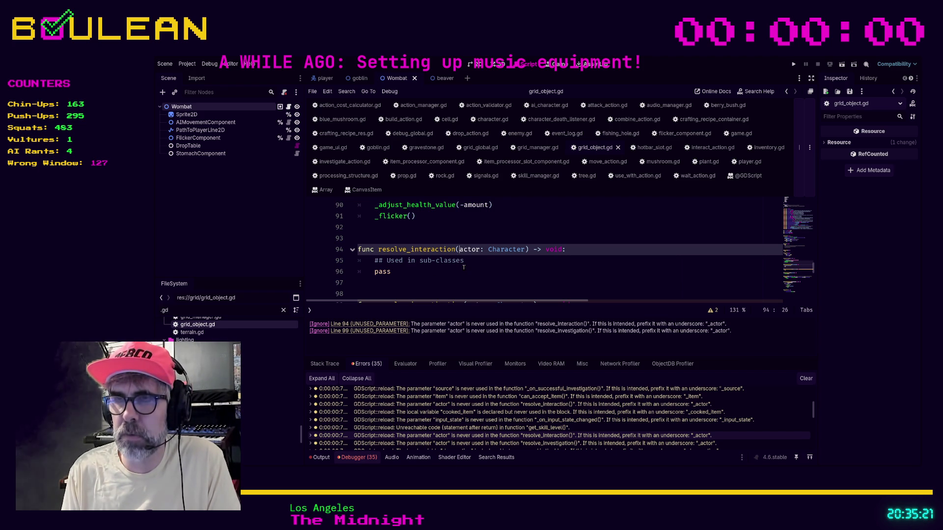
{"action": "type", "text": "_"}
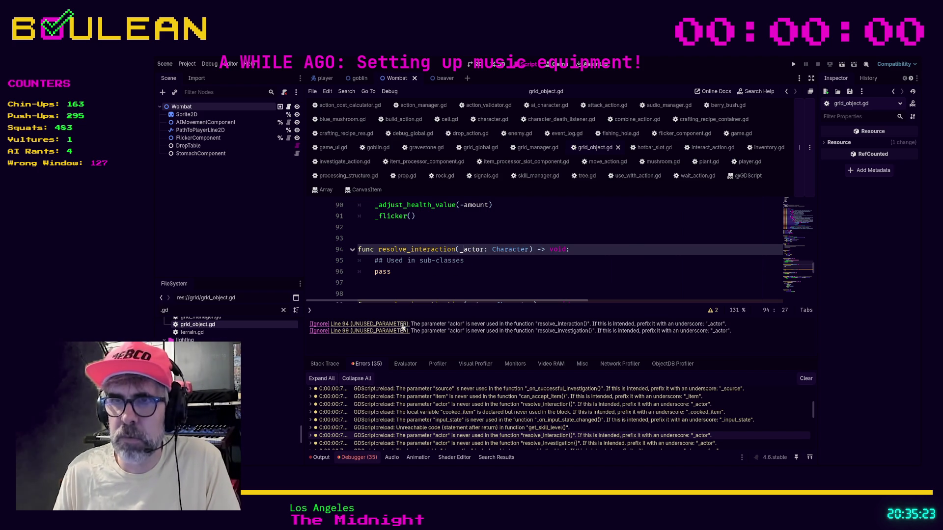
{"action": "left_click", "coordinate": [386, 325]}
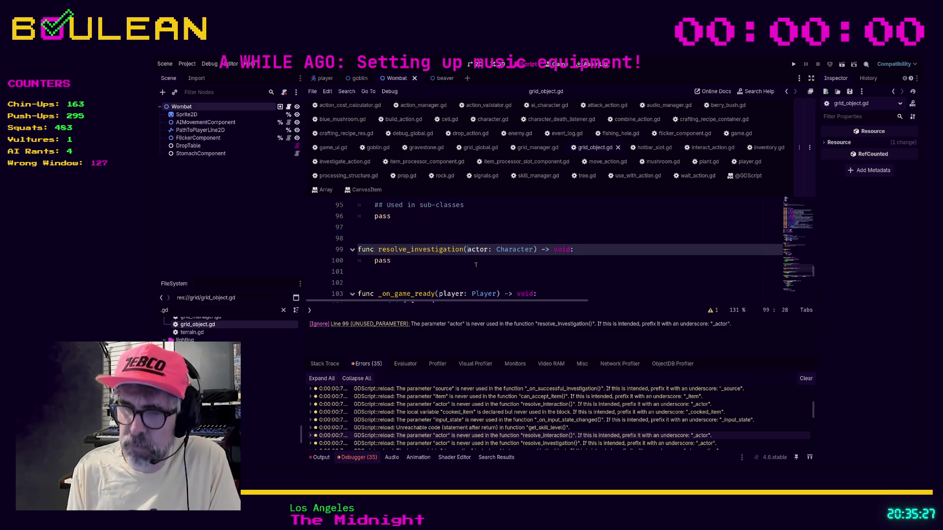
{"action": "type", "text": "_"}
{"action": "left_click", "coordinate": [427, 271]}
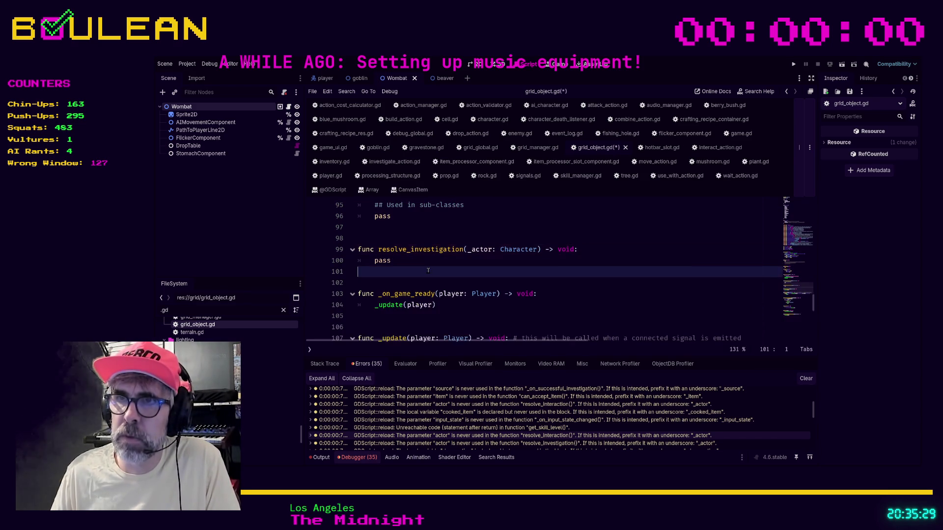
{"action": "key", "text": "ctrl+s"}
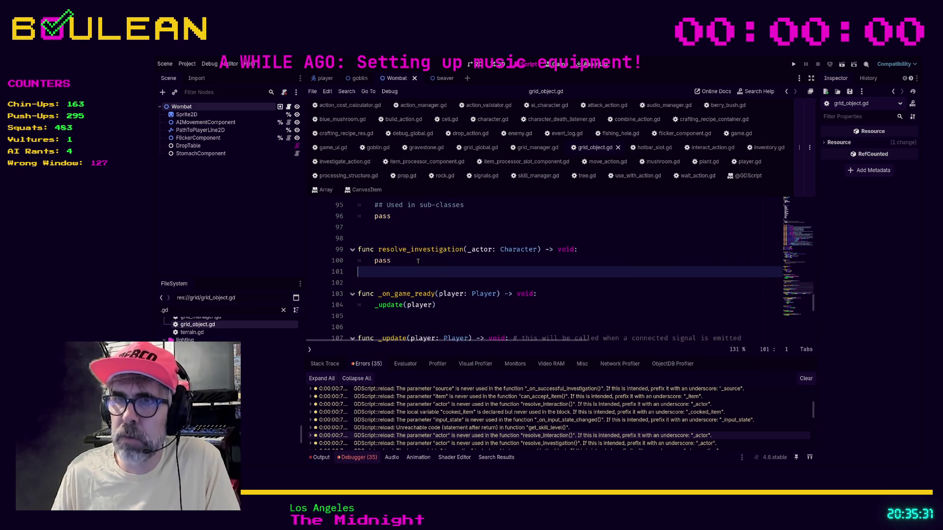
Add a '## Used in sub-class' comment inline after pass in resolve_investigation.
{"action": "left_click", "coordinate": [393, 260]}
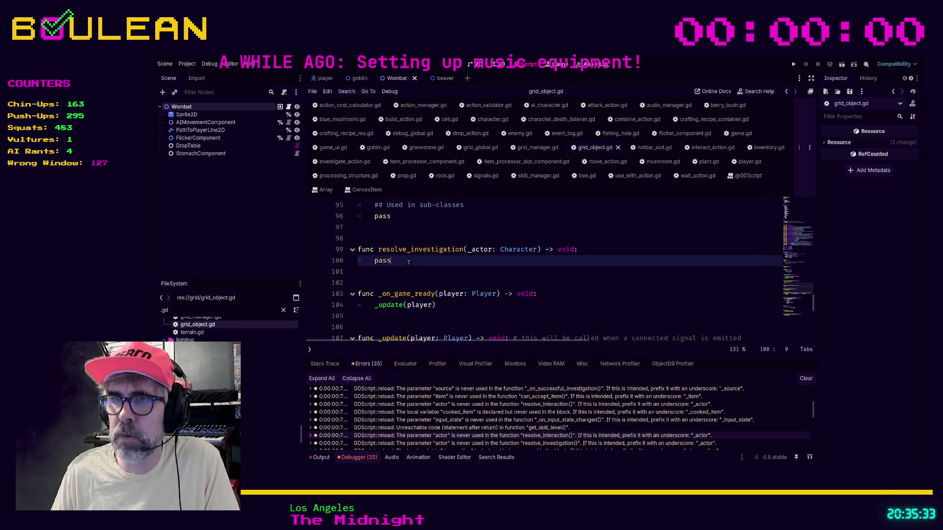
{"action": "type", "text": "## Used in sub-class"}
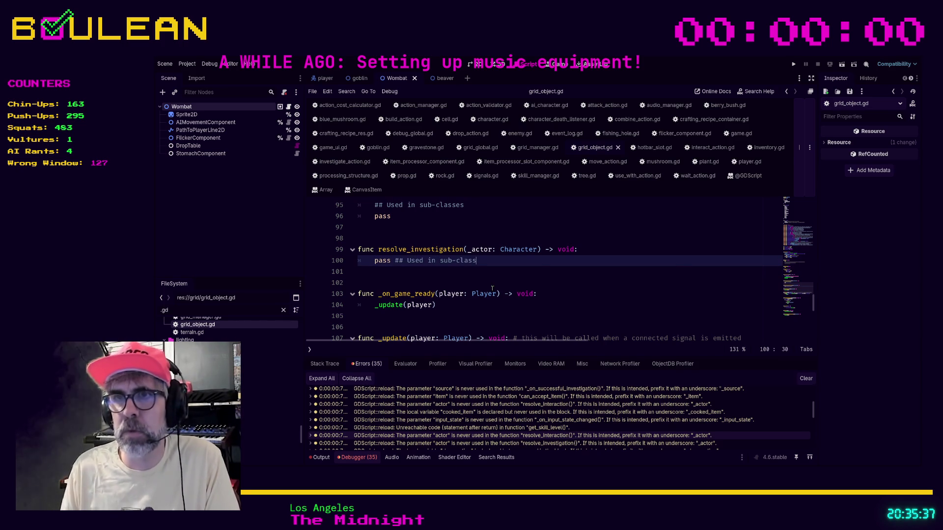
{"action": "key", "text": "Down"}
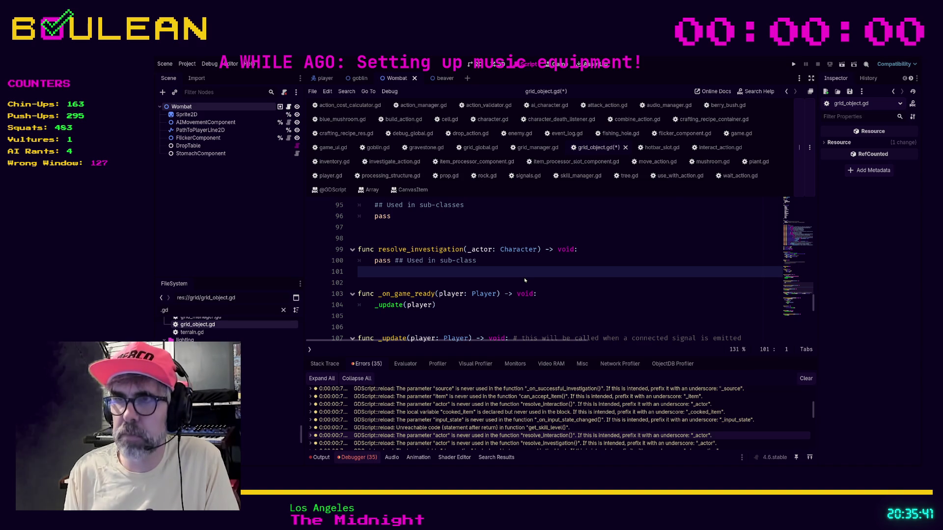
{"action": "left_click", "coordinate": [495, 457]}
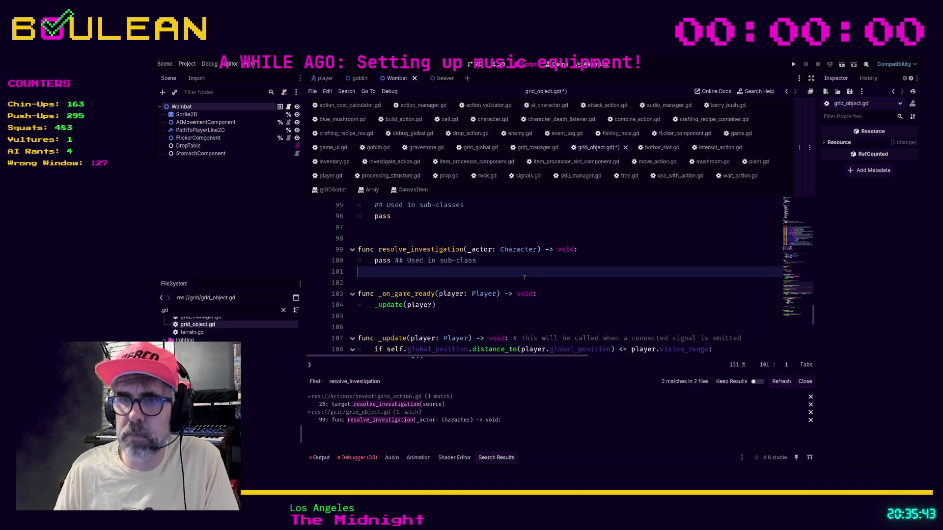
Review the resolve_investigation call in investigate_action.gd, then view action.gd's ActionTypes enum.
{"action": "left_click", "coordinate": [438, 403]}
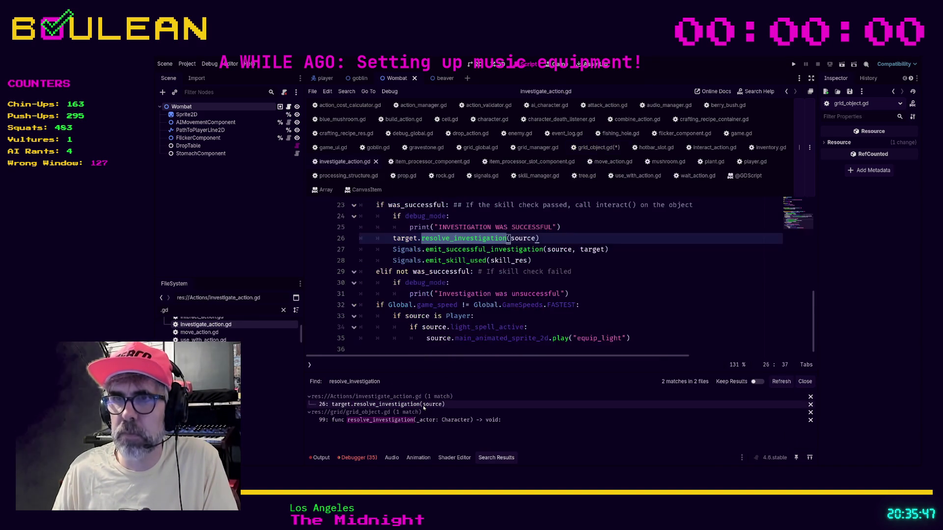
{"action": "scroll", "coordinate": [515, 312], "scroll_direction": "up", "scroll_amount": 4}
{"action": "scroll", "coordinate": [514, 313], "scroll_direction": "up", "scroll_amount": 3}
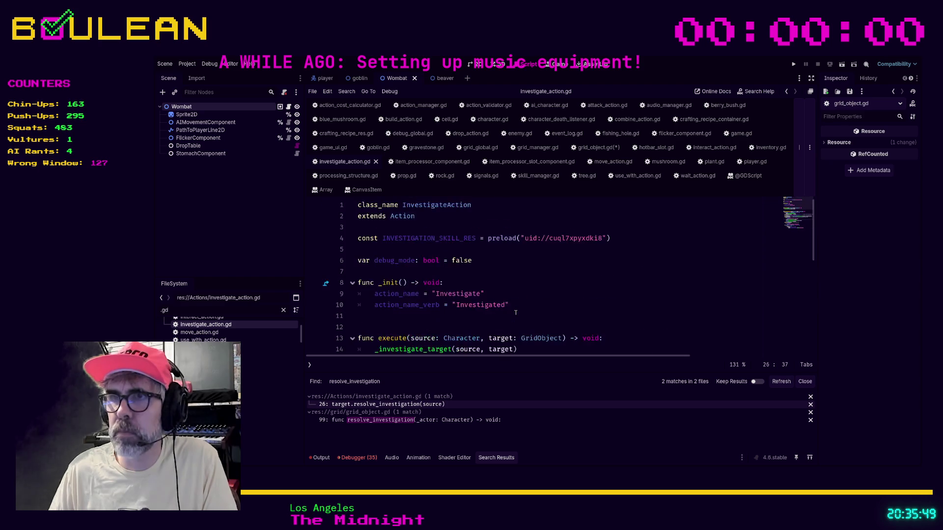
{"action": "left_click", "coordinate": [403, 221], "text": "ctrl"}
{"action": "scroll", "coordinate": [520, 276], "scroll_direction": "down", "scroll_amount": 3}
{"action": "scroll", "coordinate": [520, 276], "scroll_direction": "up", "scroll_amount": 1}
{"action": "scroll", "coordinate": [520, 276], "scroll_direction": "up", "scroll_amount": 2}
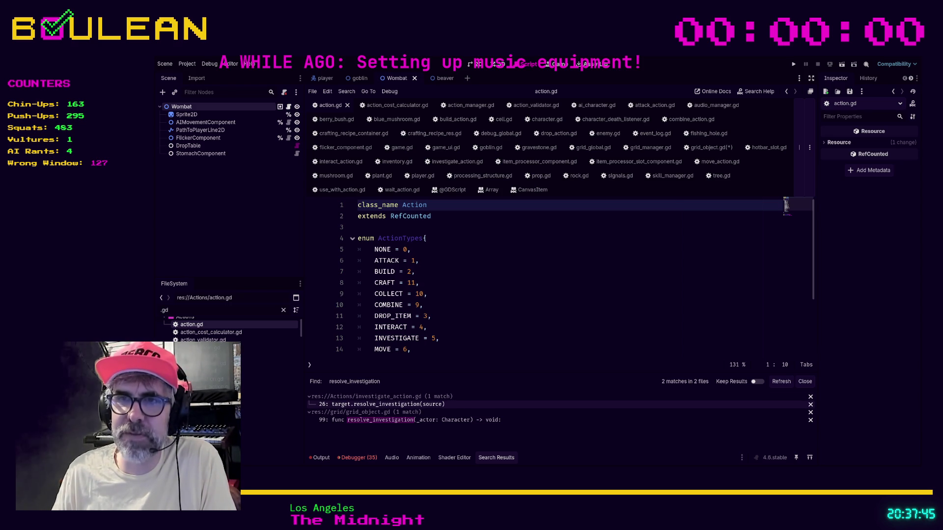
Inspect the MOVE and INVESTIGATE enum entries, then jump to the resolve_investigation call at line 26.
{"action": "left_click", "coordinate": [436, 351]}
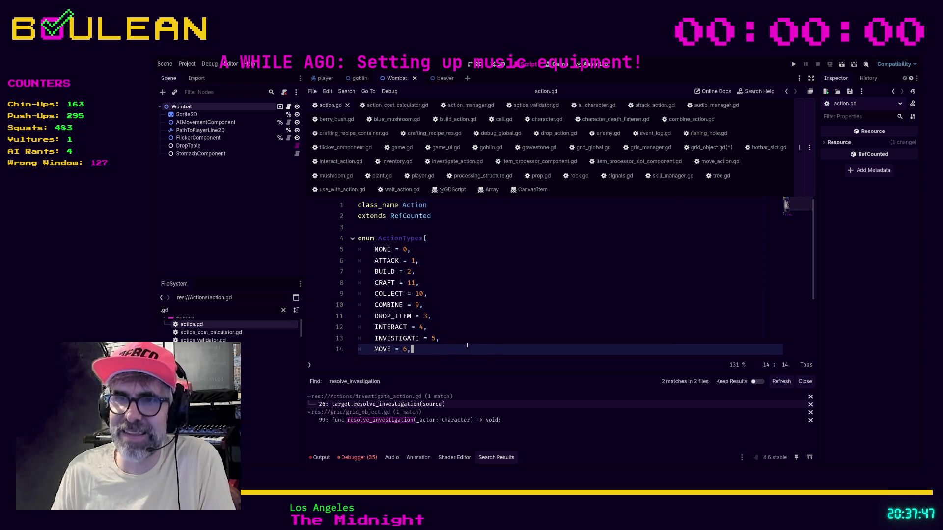
{"action": "left_click", "coordinate": [484, 339]}
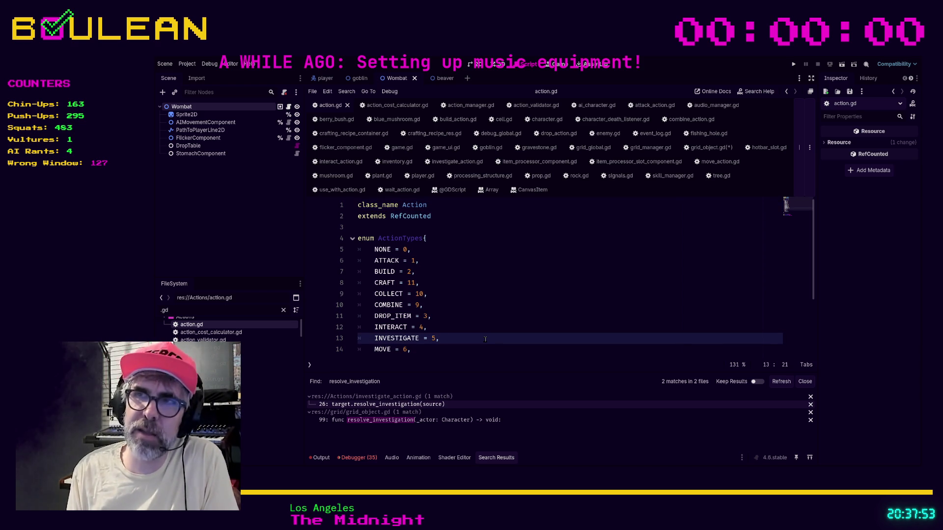
{"action": "left_click", "coordinate": [484, 339]}
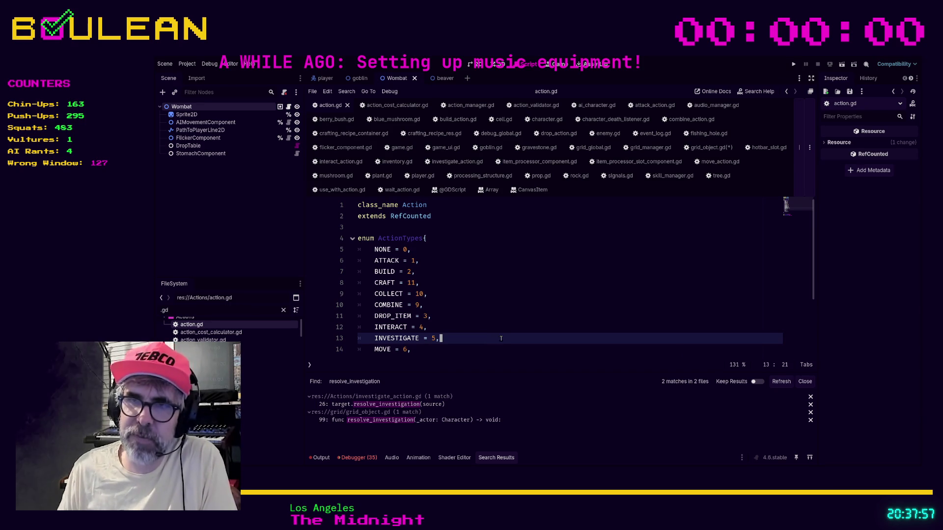
{"action": "left_click", "coordinate": [446, 405]}
{"action": "scroll", "coordinate": [545, 315], "scroll_direction": "down", "scroll_amount": 1}
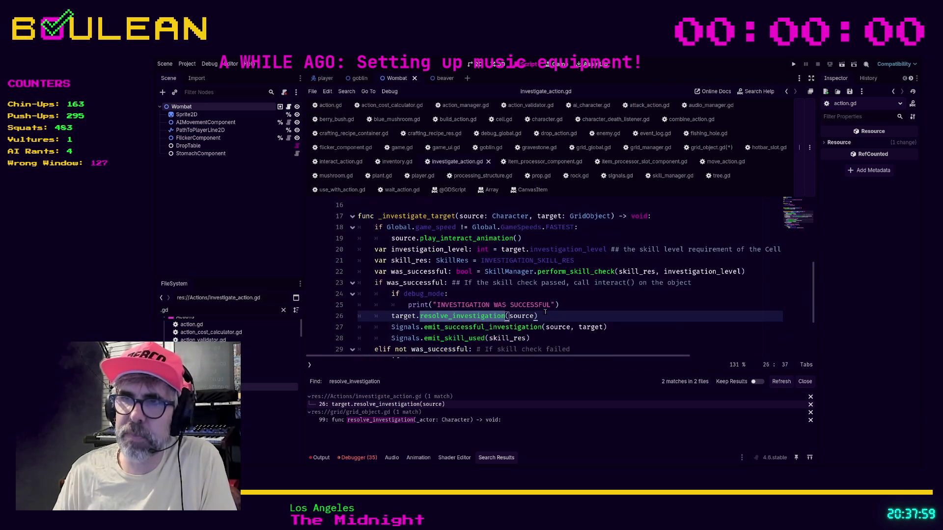
{"action": "scroll", "coordinate": [546, 314], "scroll_direction": "down", "scroll_amount": 1}
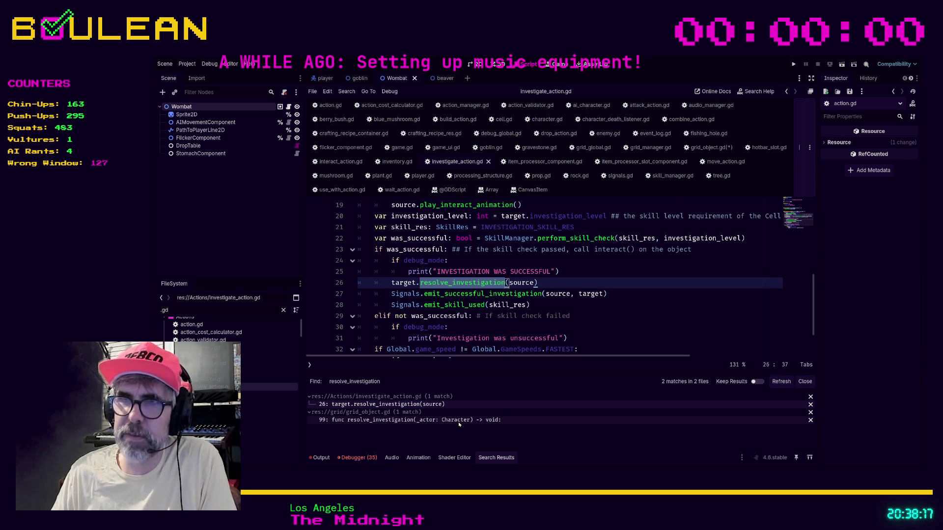
Jump to the resolve_investigation(_actor: Character) definition at line 99 of grid_object.gd.
{"action": "left_click", "coordinate": [458, 420]}
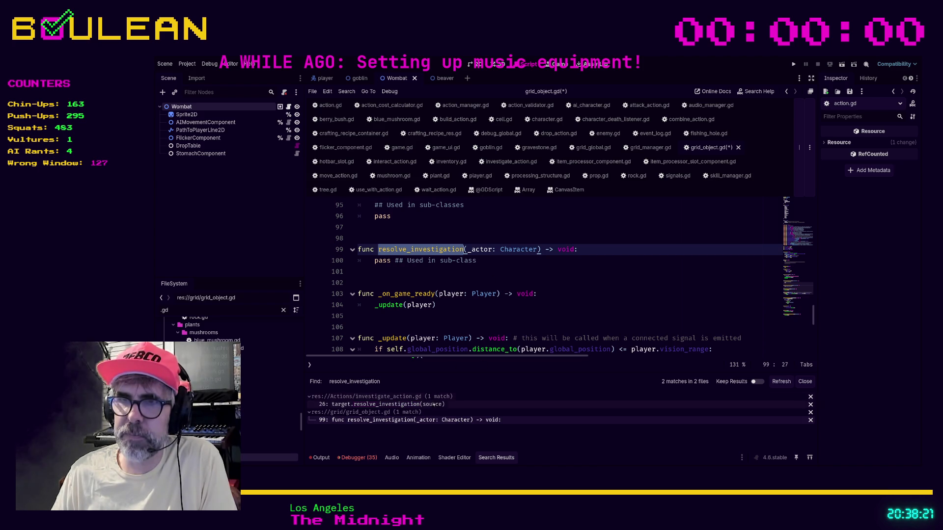
{"action": "scroll", "coordinate": [565, 295], "scroll_direction": "up", "scroll_amount": 2}
{"action": "scroll", "coordinate": [566, 296], "scroll_direction": "up", "scroll_amount": 5}
{"action": "scroll", "coordinate": [565, 295], "scroll_direction": "up", "scroll_amount": 8}
{"action": "scroll", "coordinate": [566, 296], "scroll_direction": "up", "scroll_amount": 5}
{"action": "scroll", "coordinate": [583, 296], "scroll_direction": "up", "scroll_amount": 7}
{"action": "scroll", "coordinate": [594, 298], "scroll_direction": "up", "scroll_amount": 3}
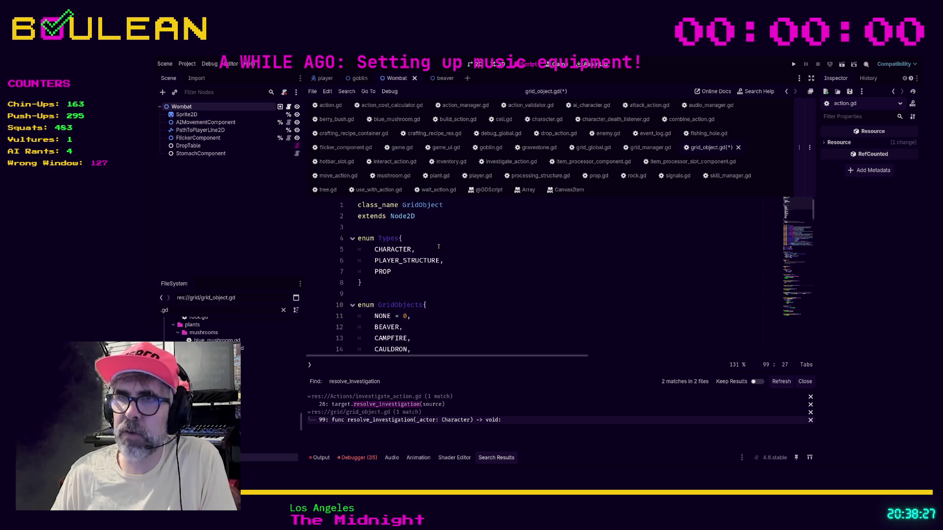
{"action": "scroll", "coordinate": [435, 239], "scroll_direction": "down", "scroll_amount": 5}
{"action": "scroll", "coordinate": [484, 274], "scroll_direction": "down", "scroll_amount": 7}
{"action": "scroll", "coordinate": [499, 274], "scroll_direction": "down", "scroll_amount": 4}
{"action": "scroll", "coordinate": [500, 274], "scroll_direction": "down", "scroll_amount": 3}
{"action": "scroll", "coordinate": [499, 275], "scroll_direction": "down", "scroll_amount": 2}
{"action": "scroll", "coordinate": [499, 274], "scroll_direction": "down", "scroll_amount": 3}
{"action": "scroll", "coordinate": [500, 274], "scroll_direction": "down", "scroll_amount": 1}
{"action": "scroll", "coordinate": [499, 273], "scroll_direction": "down", "scroll_amount": 1}
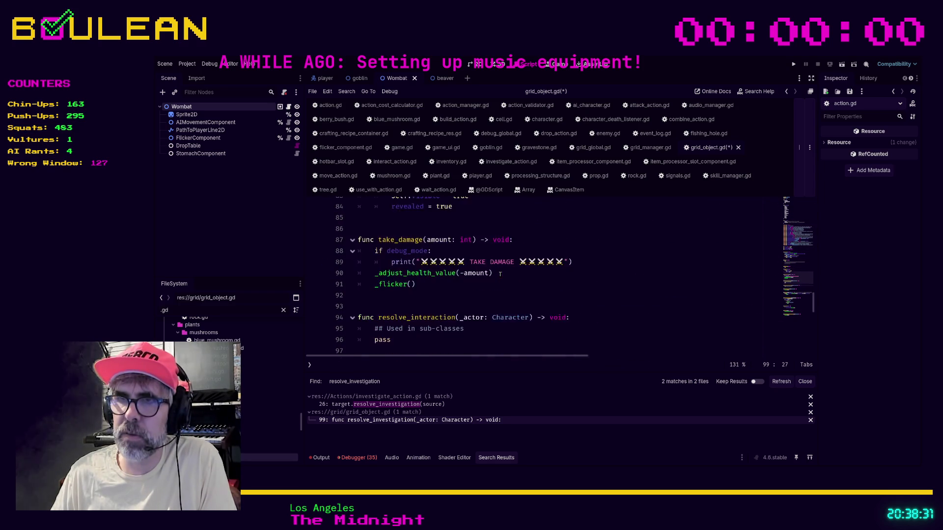
{"action": "scroll", "coordinate": [500, 273], "scroll_direction": "down", "scroll_amount": 1}
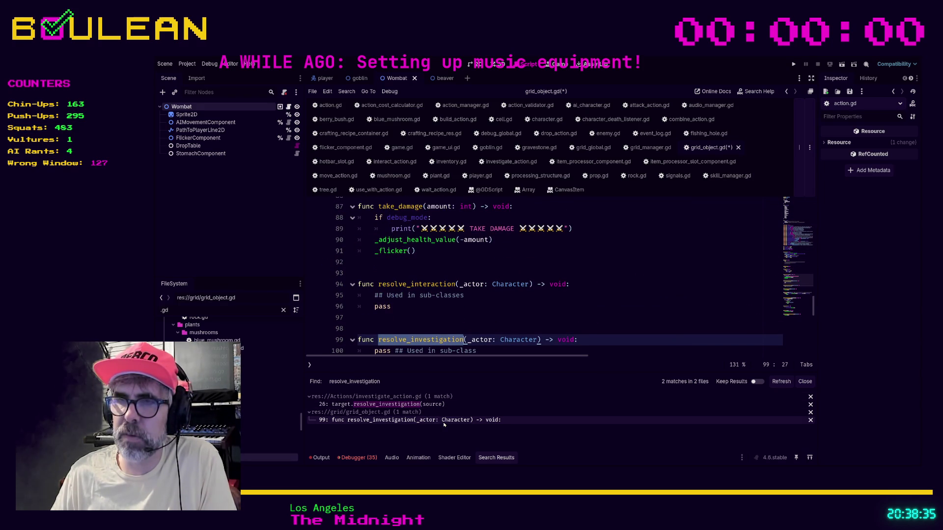
{"action": "scroll", "coordinate": [479, 337], "scroll_direction": "down", "scroll_amount": 1}
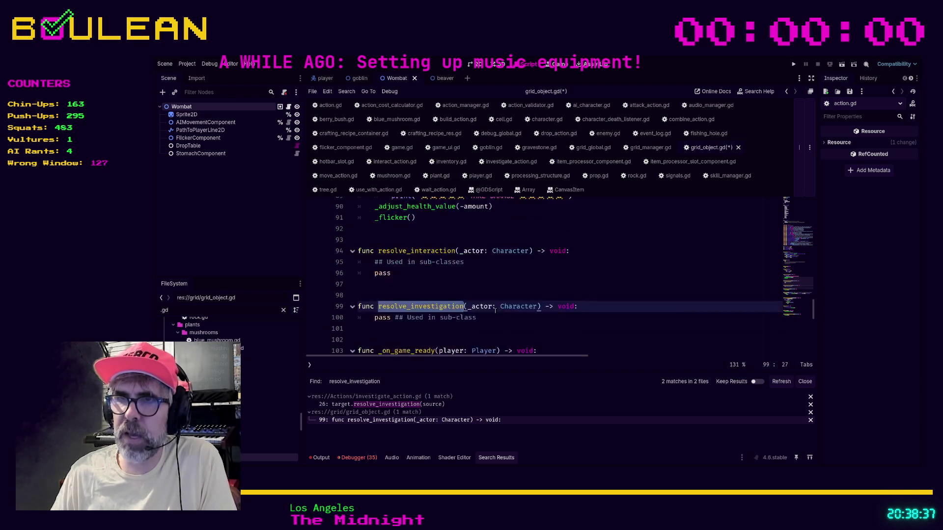
{"action": "scroll", "coordinate": [479, 336], "scroll_direction": "down", "scroll_amount": 1}
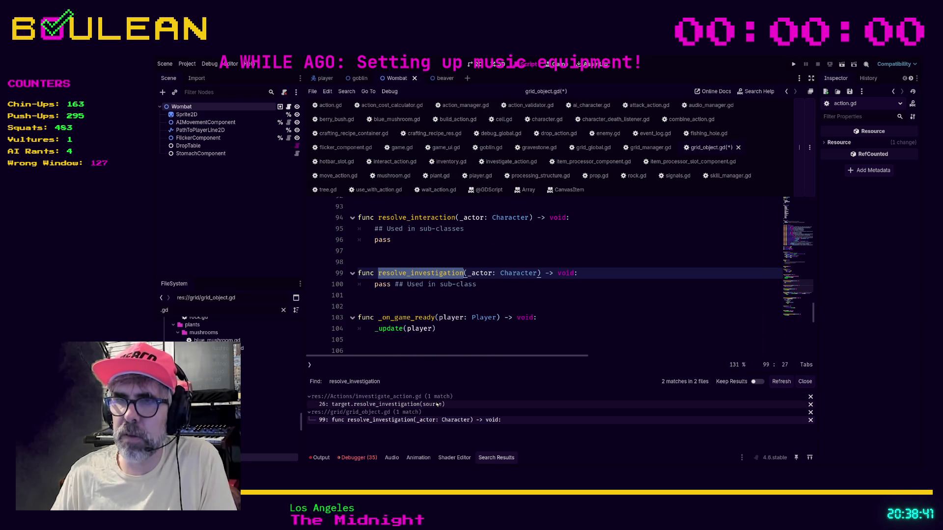
{"action": "left_click", "coordinate": [438, 405]}
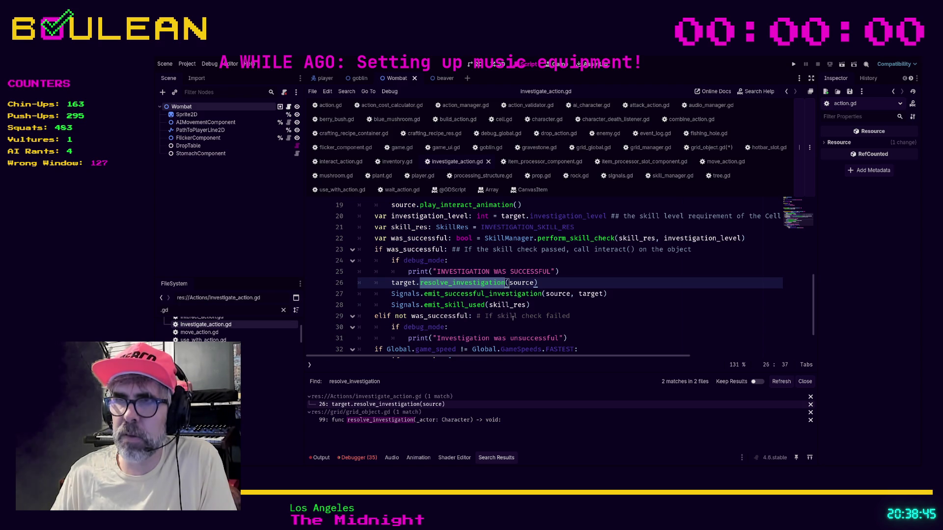
{"action": "scroll", "coordinate": [514, 319], "scroll_direction": "up", "scroll_amount": 2}
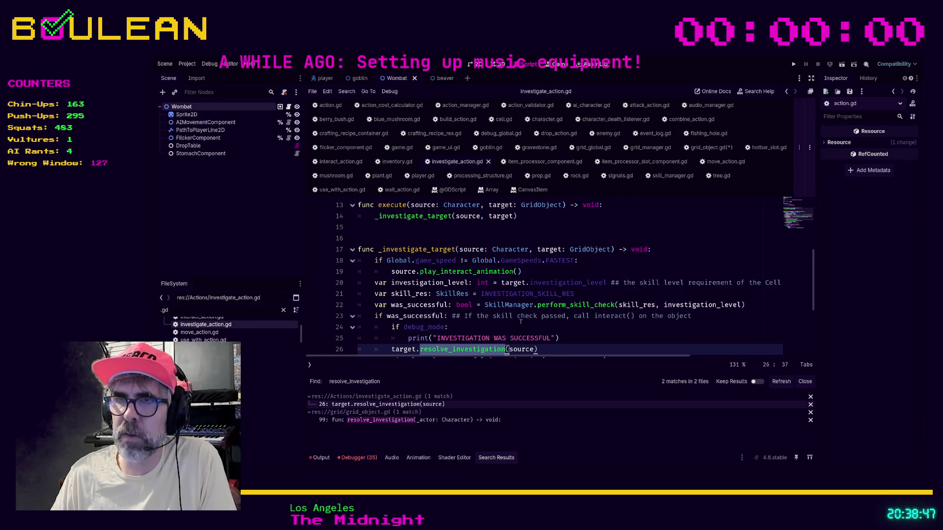
{"action": "scroll", "coordinate": [521, 322], "scroll_direction": "down", "scroll_amount": 1}
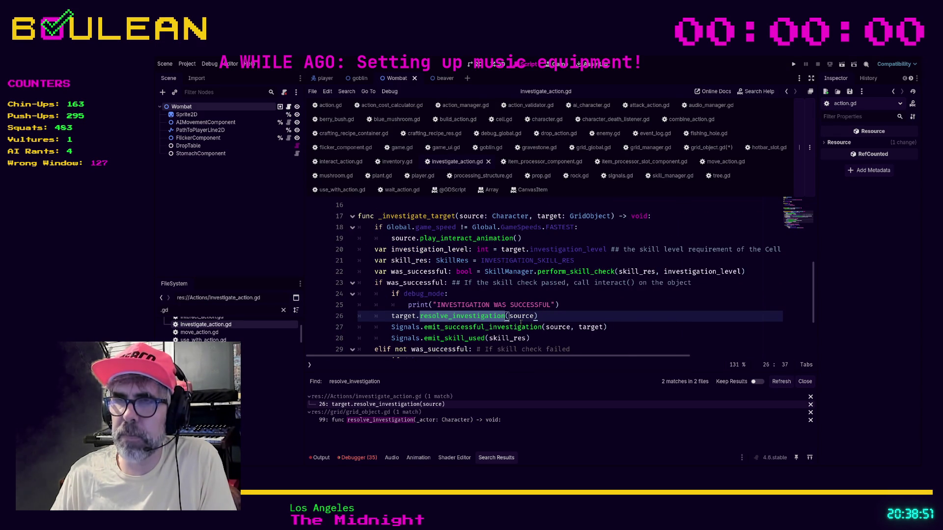
Return to grid_object.gd showing its die() and destroy() pass functions.
{"action": "left_click", "coordinate": [482, 319], "text": "ctrl"}
{"action": "scroll", "coordinate": [557, 322], "scroll_direction": "up", "scroll_amount": 3}
{"action": "scroll", "coordinate": [557, 322], "scroll_direction": "down", "scroll_amount": 3}
{"action": "scroll", "coordinate": [557, 322], "scroll_direction": "up", "scroll_amount": 3}
{"action": "scroll", "coordinate": [555, 322], "scroll_direction": "up", "scroll_amount": 2}
{"action": "scroll", "coordinate": [553, 322], "scroll_direction": "up", "scroll_amount": 3}
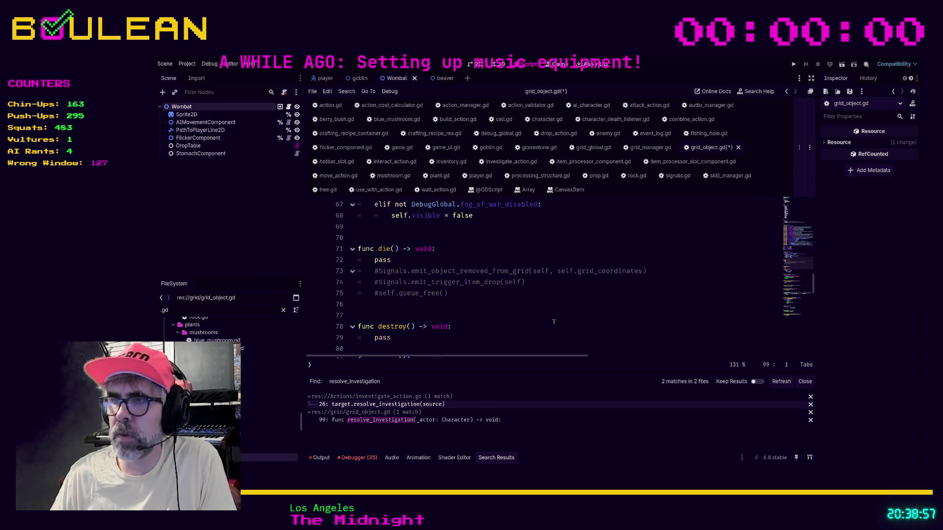
{"action": "scroll", "coordinate": [588, 339], "scroll_direction": "down", "scroll_amount": 3}
Cut the 'Used in sub-classes' comment from line 95 and paste it inline after pass in resolve_interaction.
{"action": "left_click", "coordinate": [566, 326]}
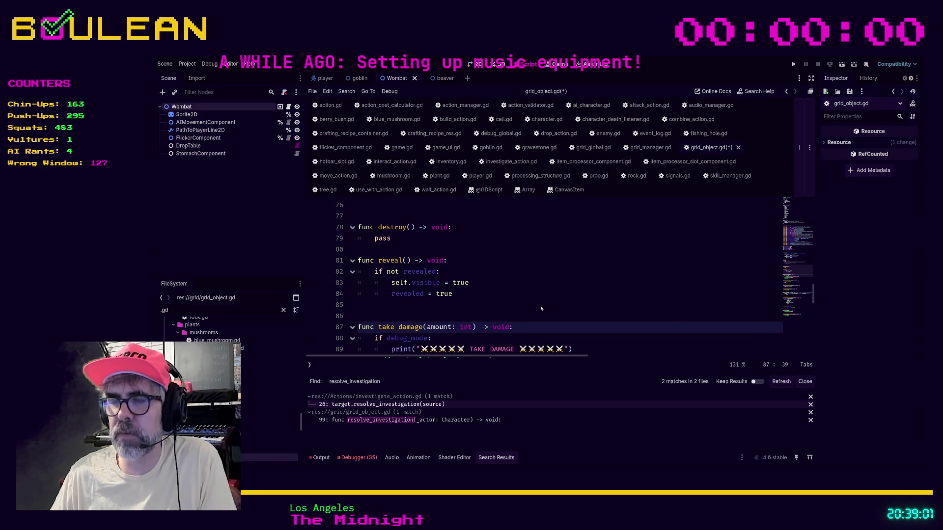
{"action": "scroll", "coordinate": [536, 306], "scroll_direction": "down", "scroll_amount": 1}
{"action": "scroll", "coordinate": [538, 302], "scroll_direction": "down", "scroll_amount": 4}
{"action": "scroll", "coordinate": [541, 300], "scroll_direction": "down", "scroll_amount": 1}
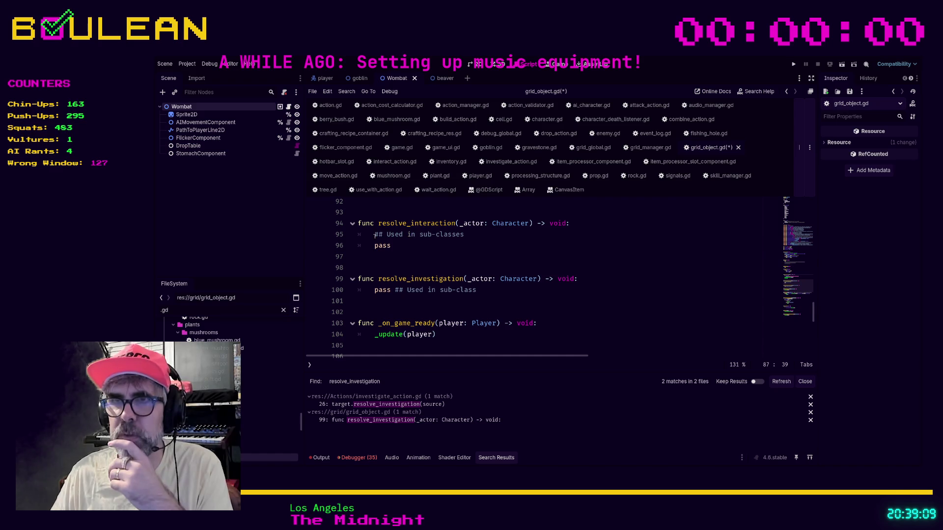
{"action": "left_click_drag", "start_coordinate": [375, 235], "coordinate": [492, 239]}
{"action": "key", "text": "ctrl+c"}
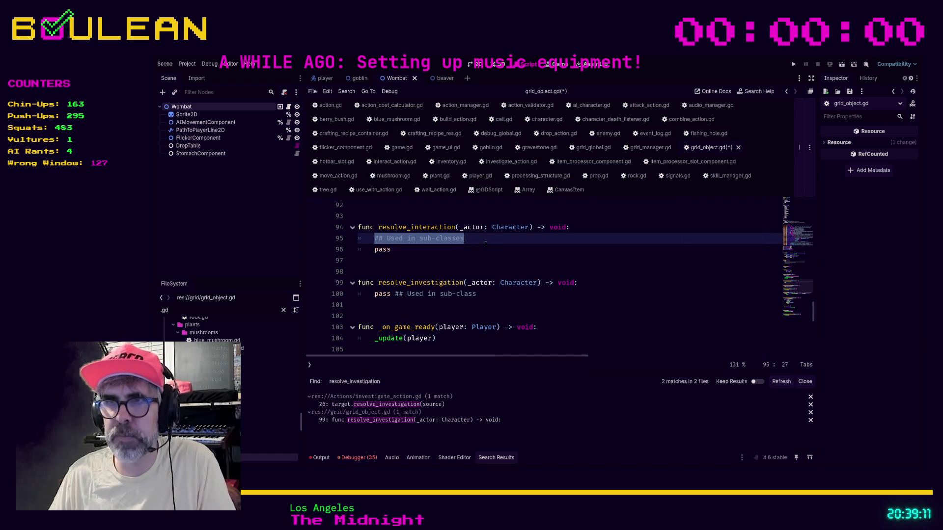
{"action": "key", "text": "BackSpace"}
{"action": "left_click", "coordinate": [450, 249]}
{"action": "key", "text": "ctrl+v"}
Remove the leftover blank line so both functions match, and save grid_object.gd.
{"action": "left_click", "coordinate": [497, 293]}
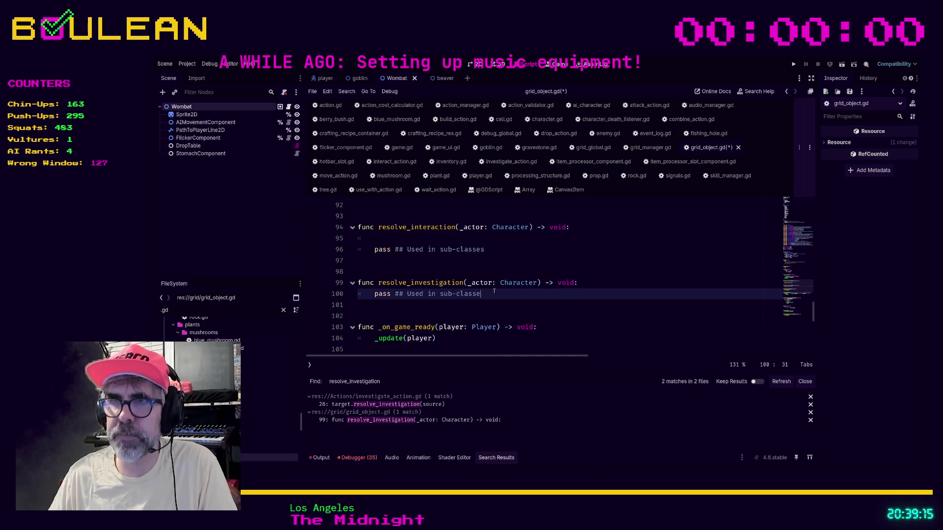
{"action": "left_click", "coordinate": [409, 240]}
{"action": "key", "text": "BackSpace"}
{"action": "key", "text": "BackSpace"}
{"action": "key", "text": "ctrl+s"}
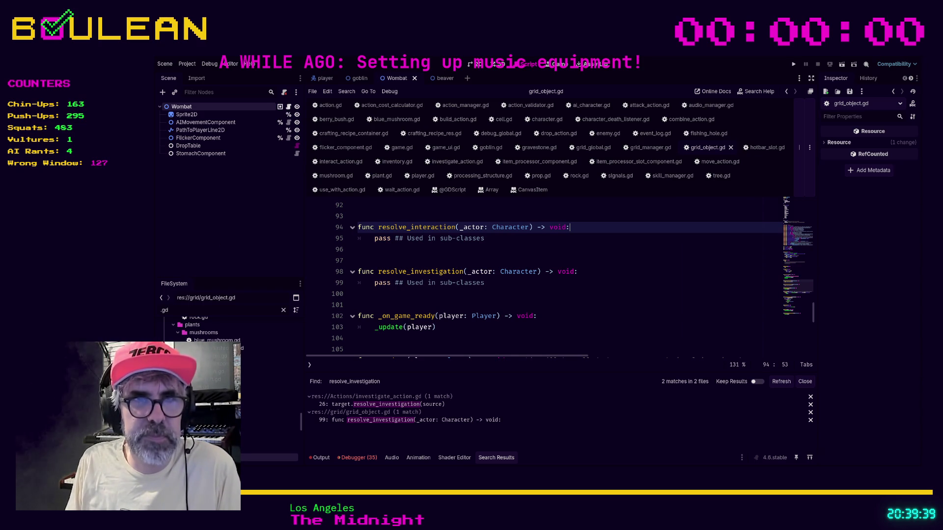
Check the blank lines around _on_game_ready in grid_object.gd, then switch to action.gd.
{"action": "left_click", "coordinate": [427, 295]}
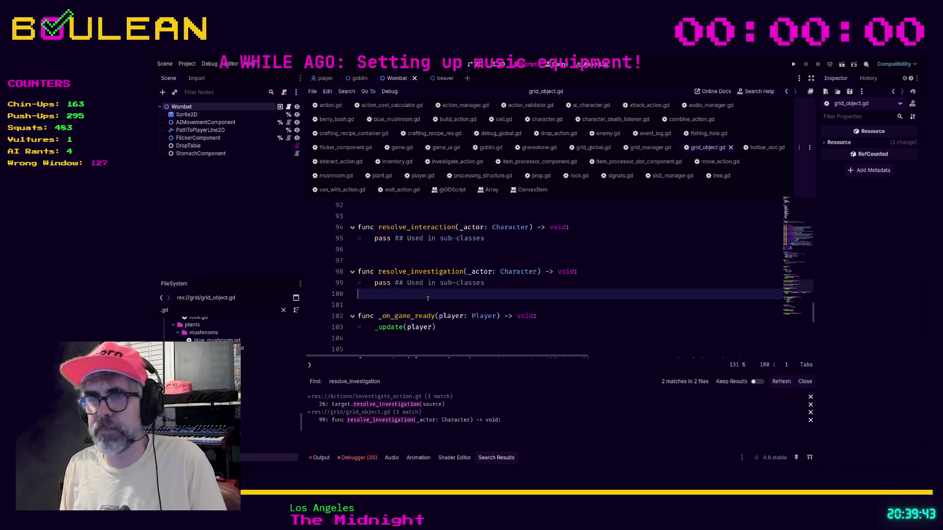
{"action": "left_click", "coordinate": [381, 315]}
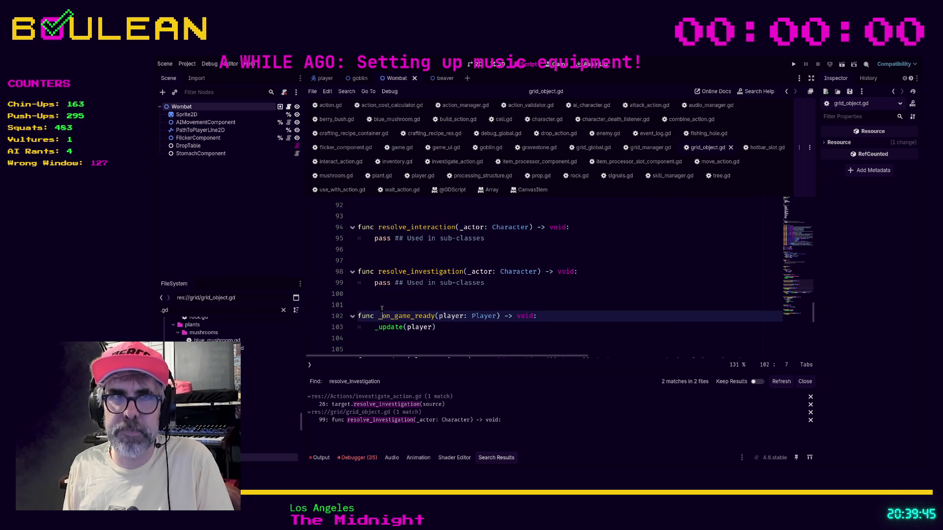
{"action": "left_click", "coordinate": [383, 305]}
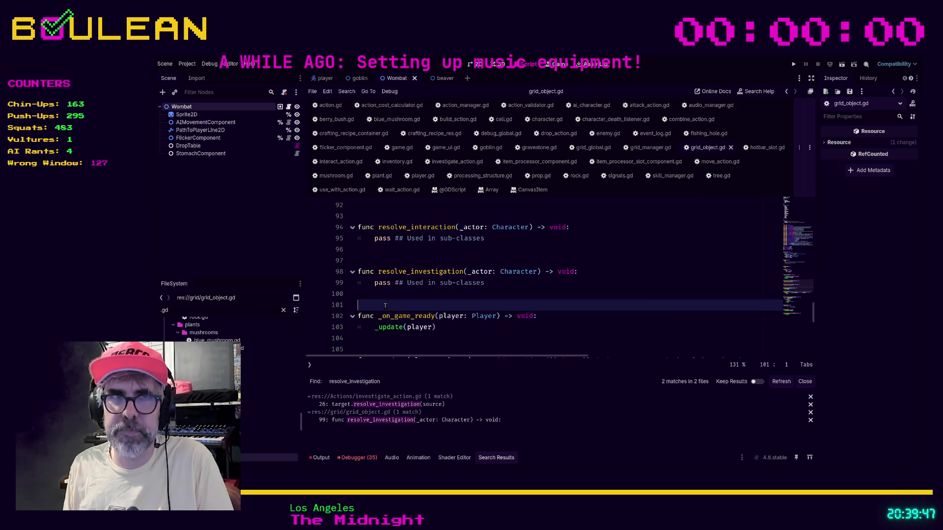
{"action": "key", "text": "Up"}
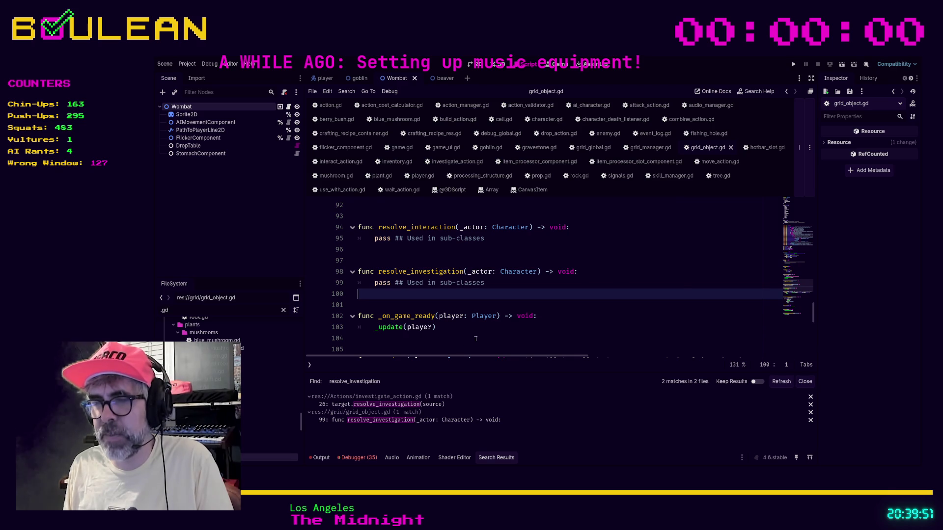
{"action": "left_click", "coordinate": [612, 322]}
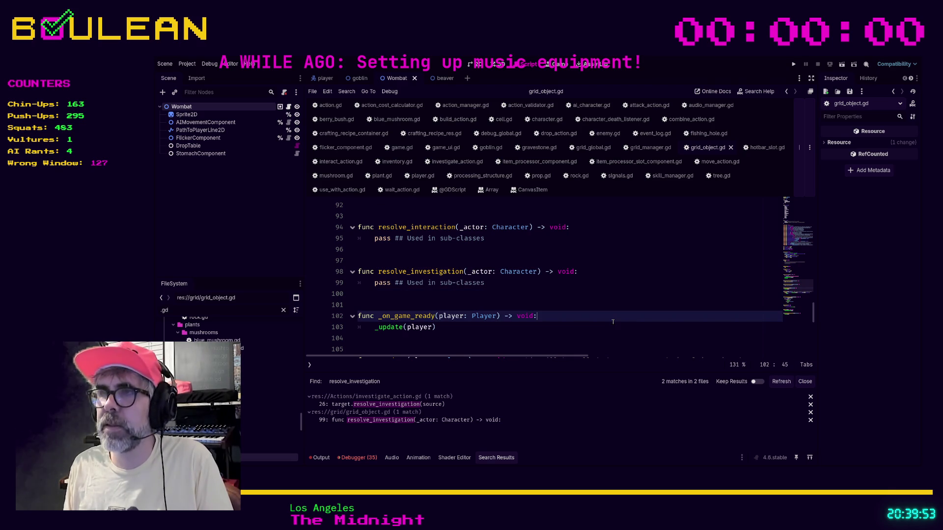
{"action": "left_click", "coordinate": [330, 107]}
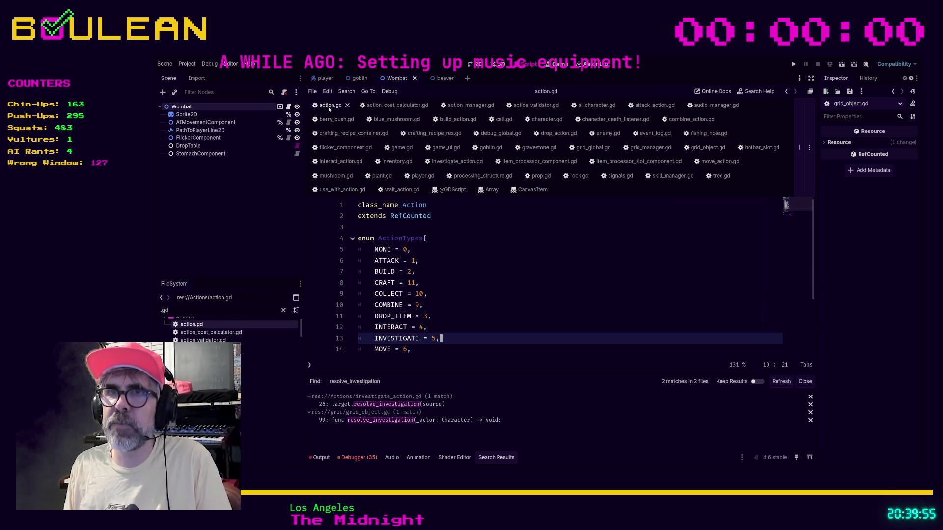